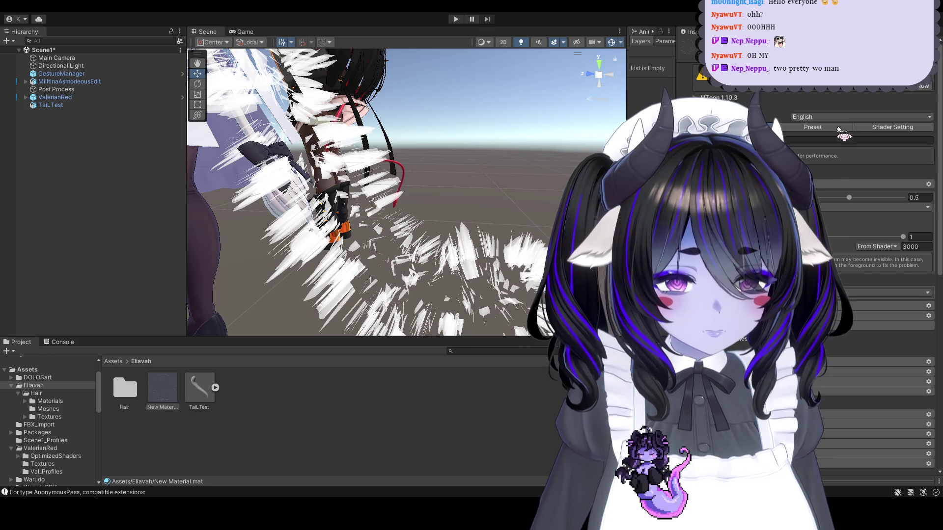
Step: Change the tail material's lilToon Rendering Mode from Fur to Opaque and review its settings
left_click(819, 176)
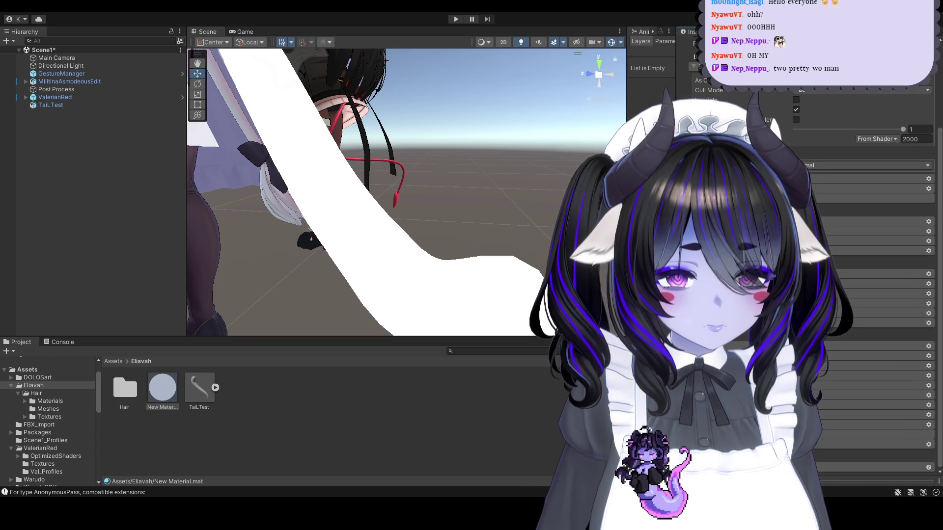
scroll(864, 270, "down", 1)
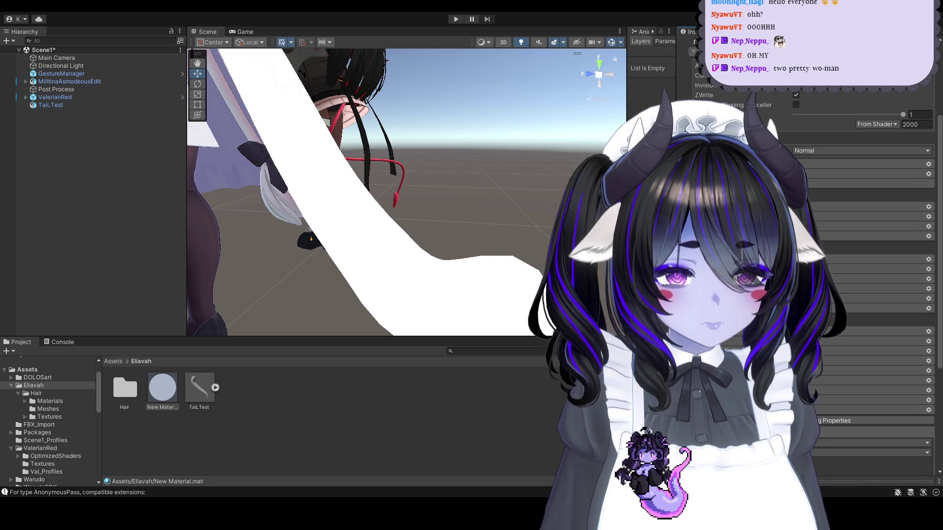
scroll(864, 270, "up", 10)
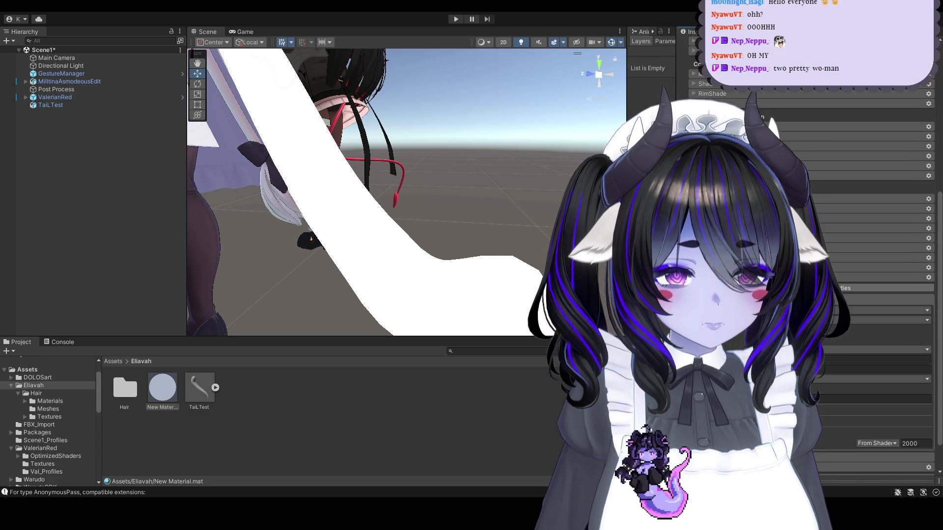
scroll(864, 270, "down", 10)
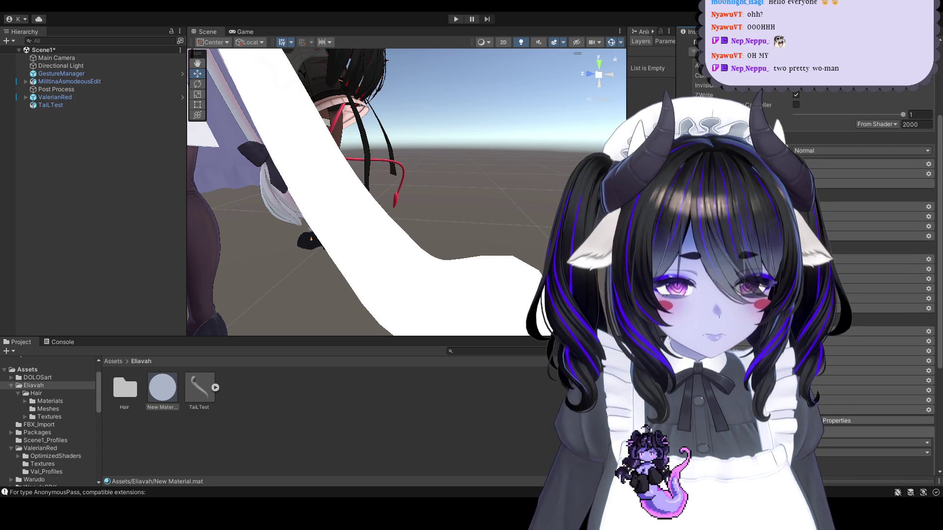
scroll(864, 270, "down", 2)
scroll(864, 270, "up", 2)
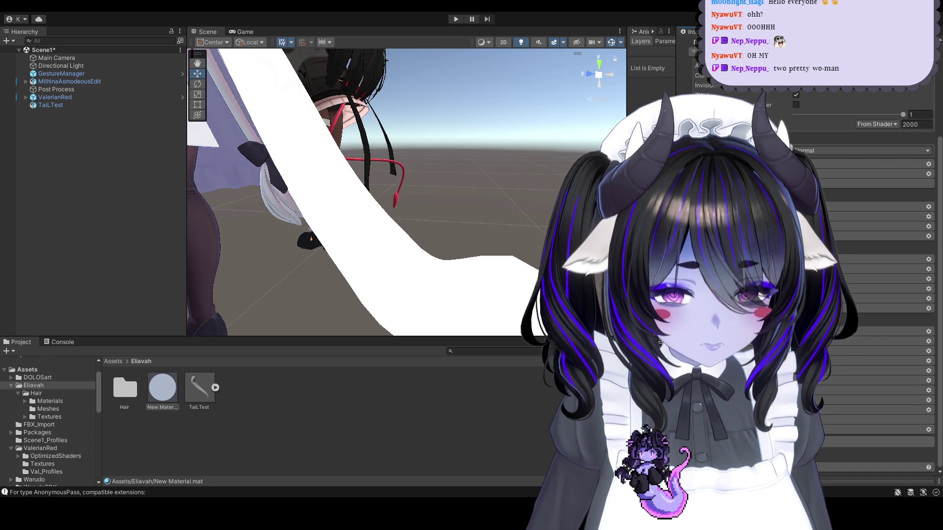
scroll(864, 270, "up", 4)
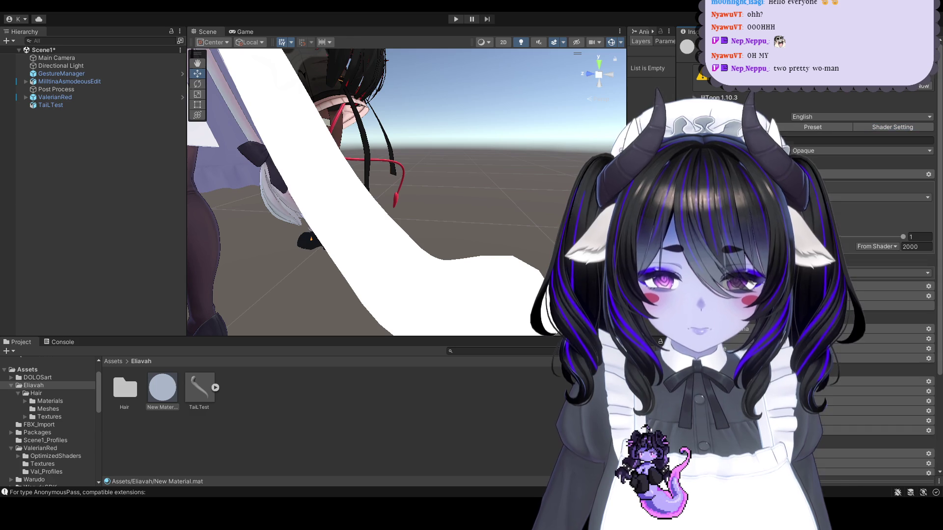
scroll(864, 270, "down", 4)
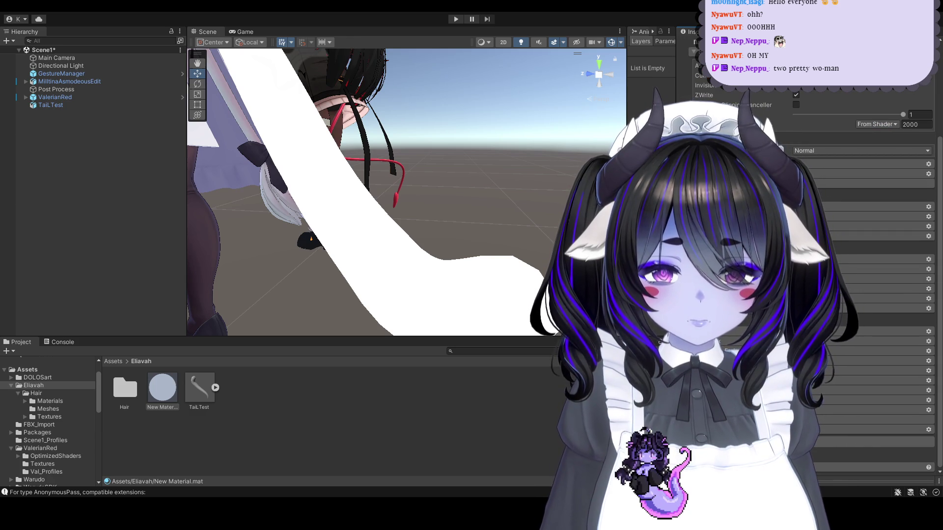
scroll(864, 270, "up", 10)
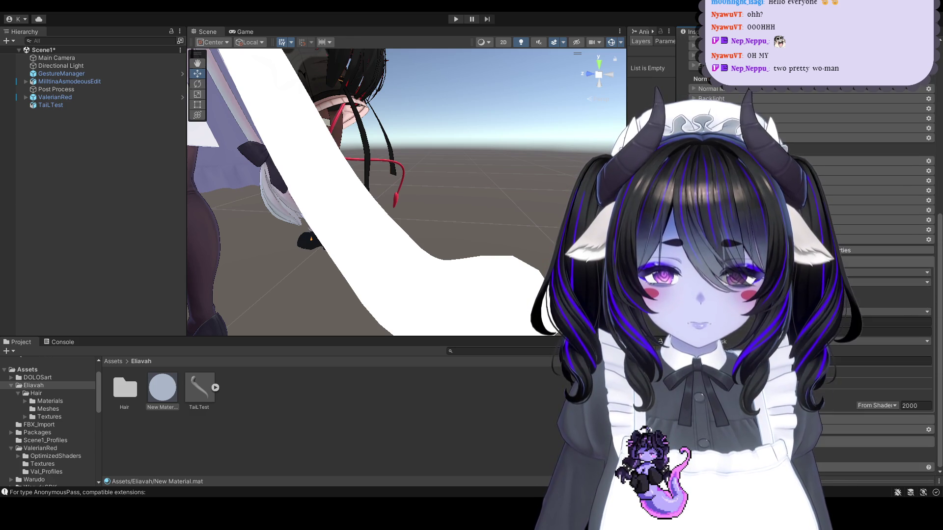
scroll(864, 270, "up", 4)
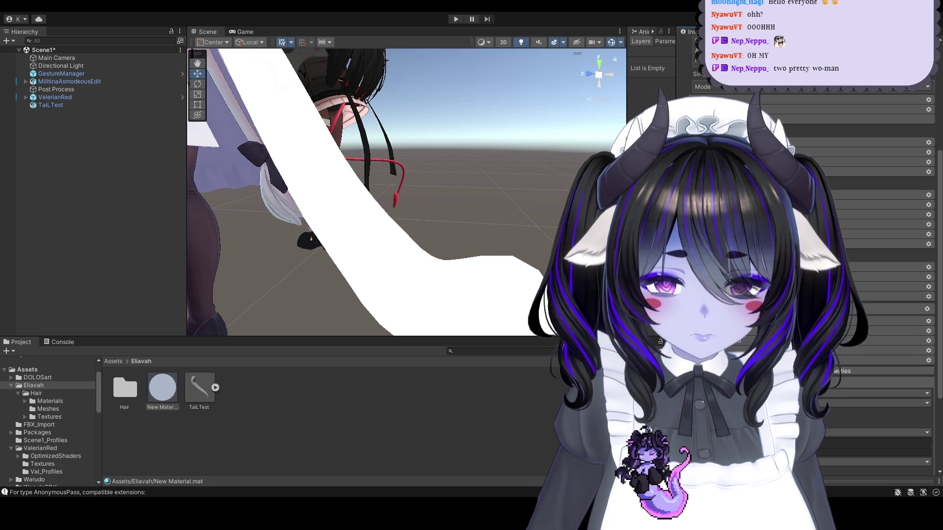
scroll(864, 270, "up", 5)
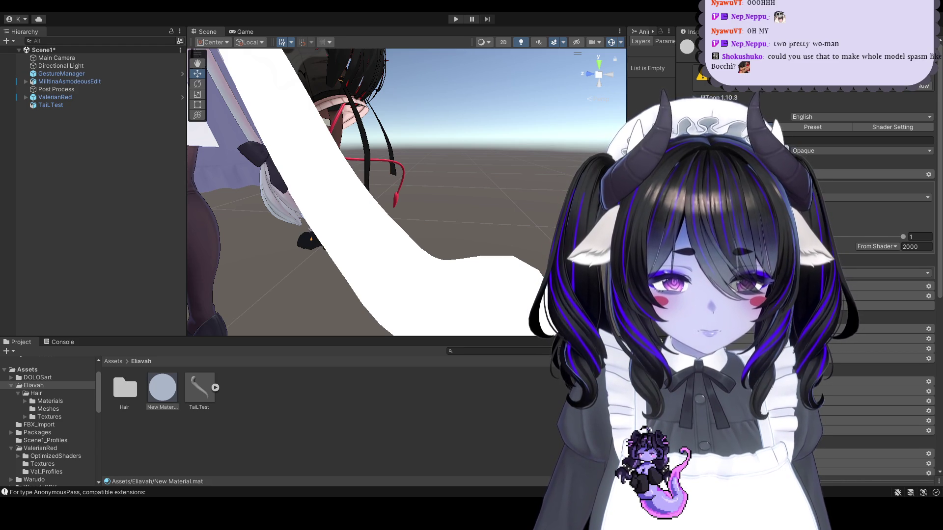
scroll(815, 270, "down", 10)
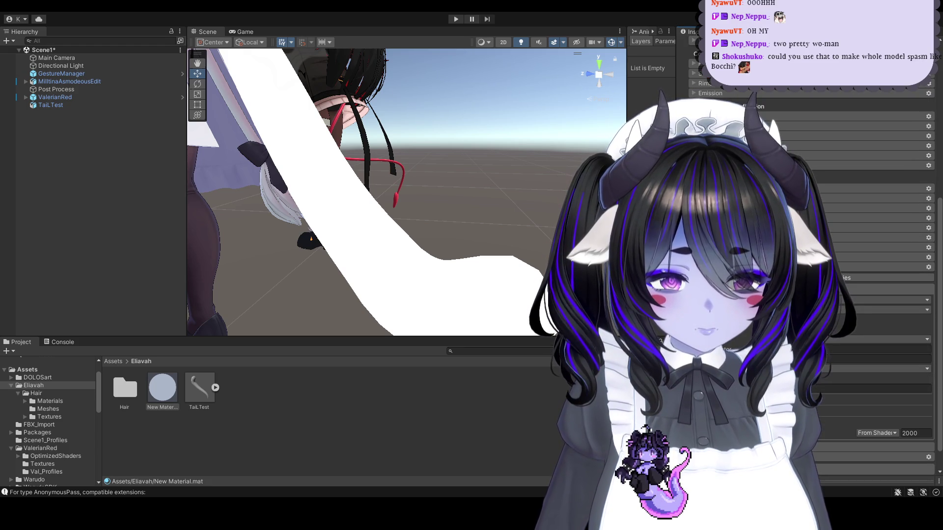
scroll(815, 270, "down", 10)
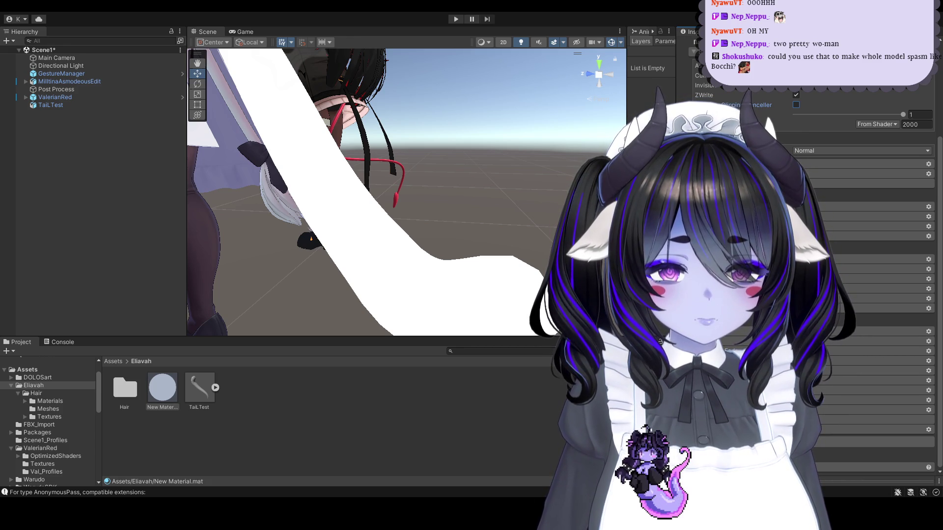
left_click(357, 253)
Step: Delete the old tail and drag TailTest.fbx onto ValerianRed in the Hierarchy
key("Delete")
left_click(199, 388)
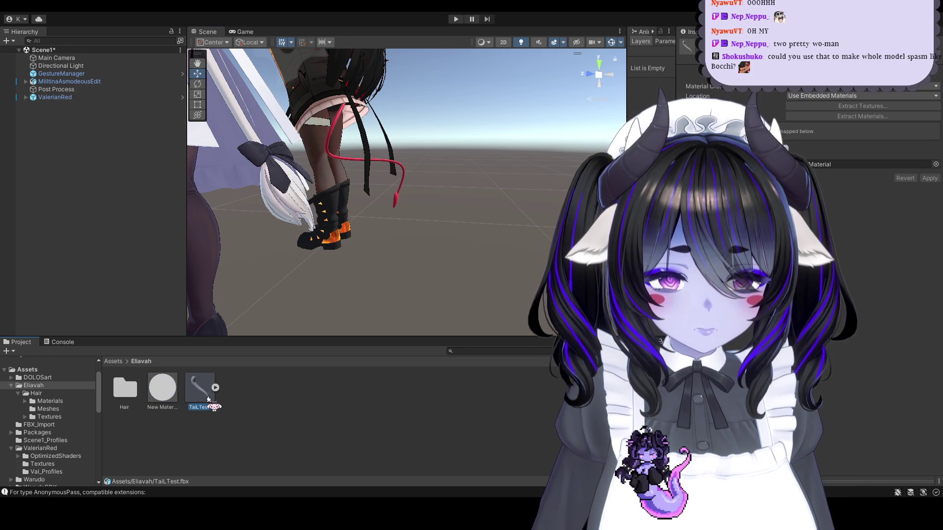
key("Delete")
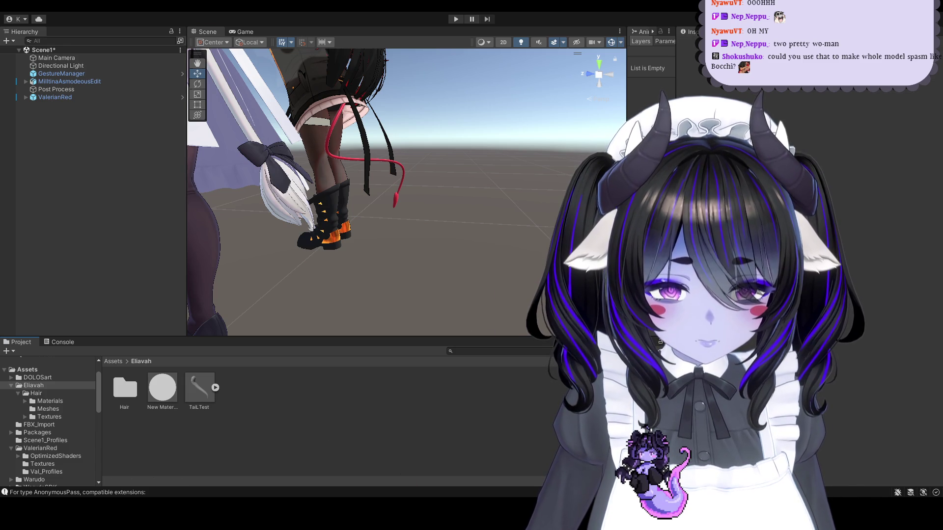
mouse_move(209, 387)
left_mouse_down()
mouse_move(88, 119)
mouse_move(61, 97)
left_mouse_up()
left_click_drag(515, 192, 535, 189, "alt")
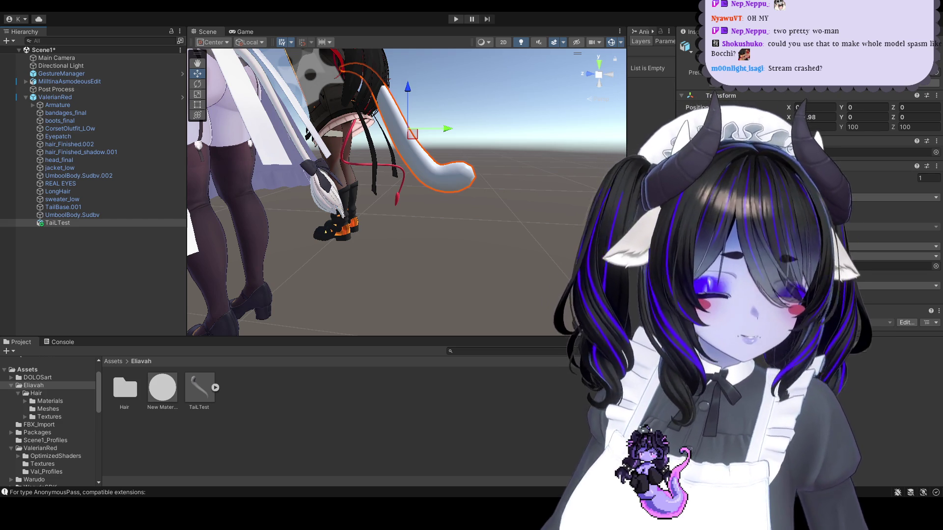
Step: Delete the new tail, then restore it under ValerianRed with Ctrl+Z
key("Delete")
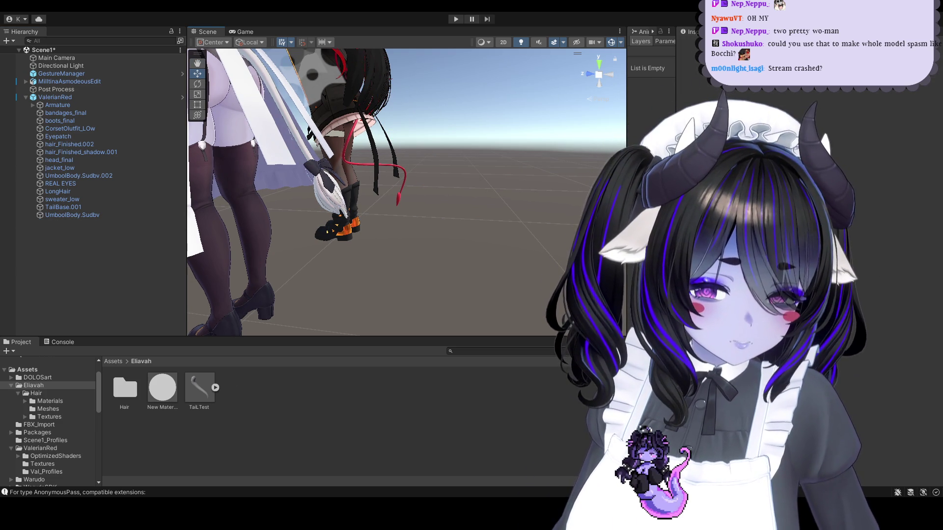
right_click_drag(275, 275, 180, 338)
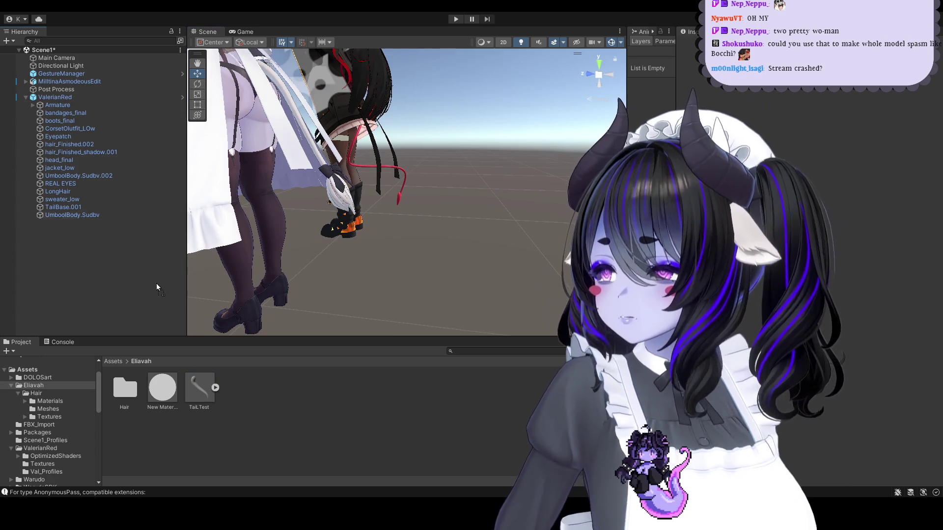
key("ctrl+z")
mouse_move(373, 196)
right_mouse_down()
mouse_move(446, 210)
mouse_move(408, 184)
mouse_move(530, 197)
mouse_move(524, 202)
right_mouse_up()
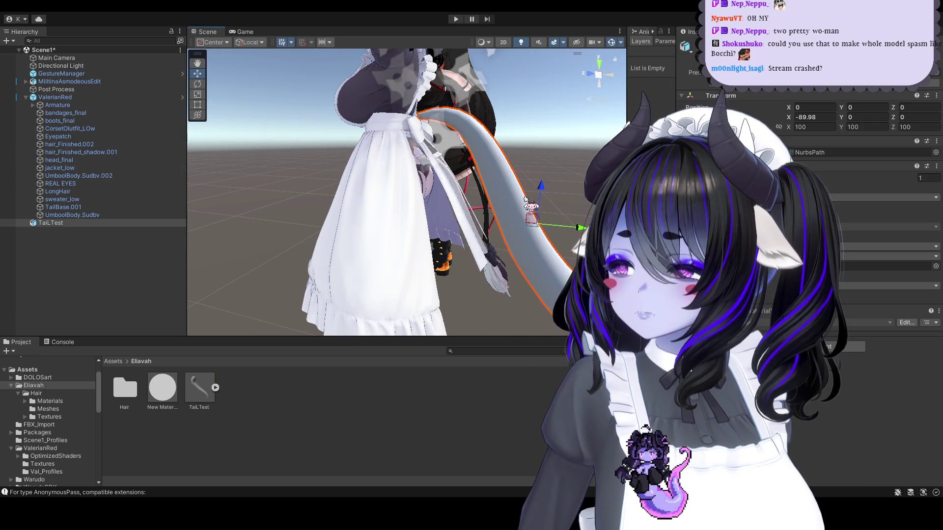
Step: Lower the tail slightly on Y with the Move gizmo and bring up TailTest's import settings
left_click_drag(525, 202, 541, 204)
mouse_move(541, 204)
right_mouse_down()
mouse_move(573, 185)
mouse_move(506, 212)
right_mouse_up()
left_click_drag(461, 174, 508, 195)
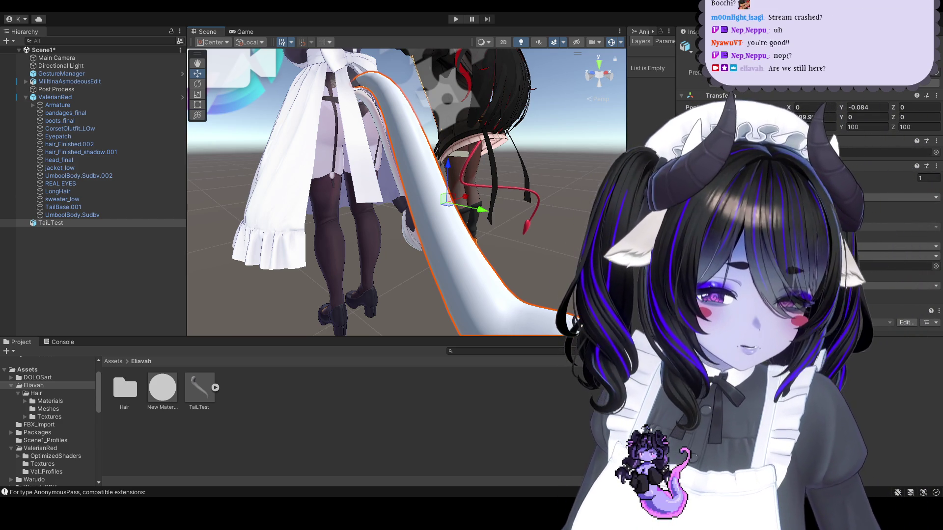
mouse_move(199, 388)
left_mouse_down()
mouse_move(168, 384)
mouse_move(860, 163)
left_mouse_up()
Step: Assign New Material to the TailTest slot and set its lilToon Rendering Mode to Fur
left_click(929, 178)
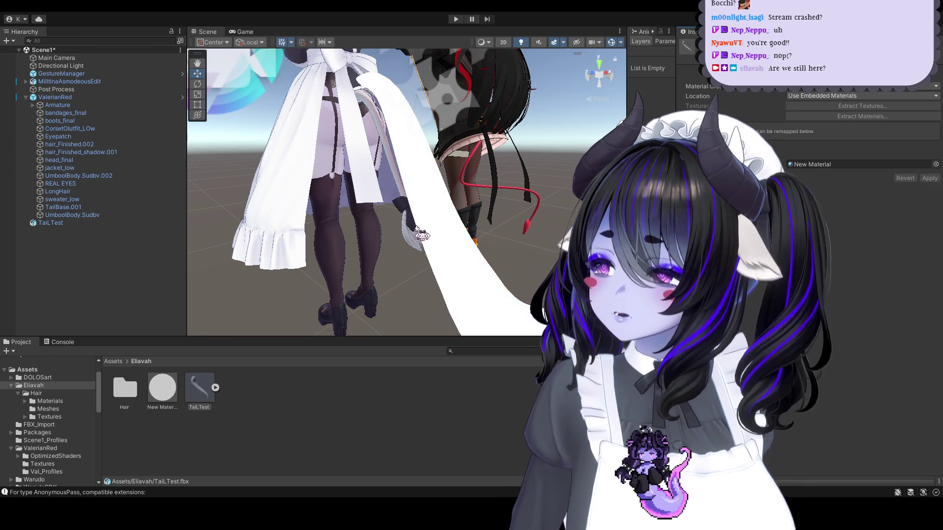
left_click(162, 387)
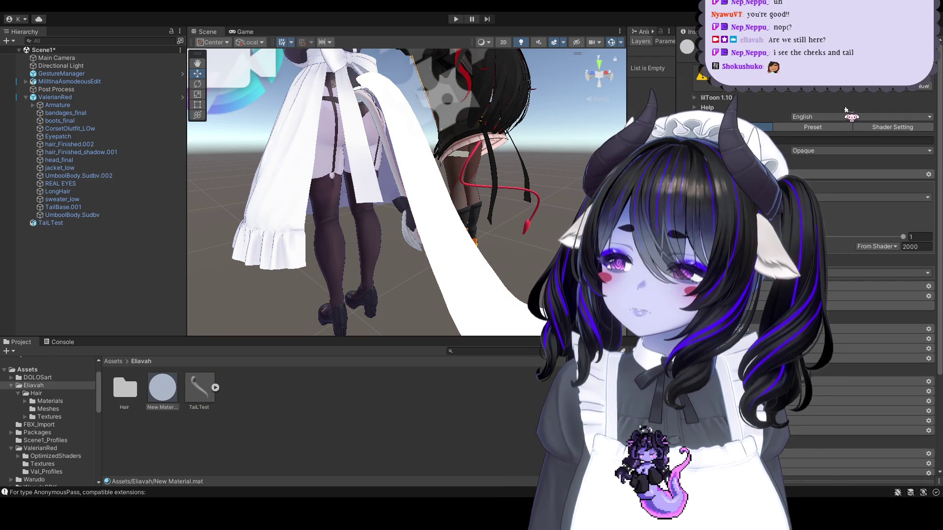
left_click(861, 151)
left_click(835, 203)
middle_click_drag(491, 221, 508, 254)
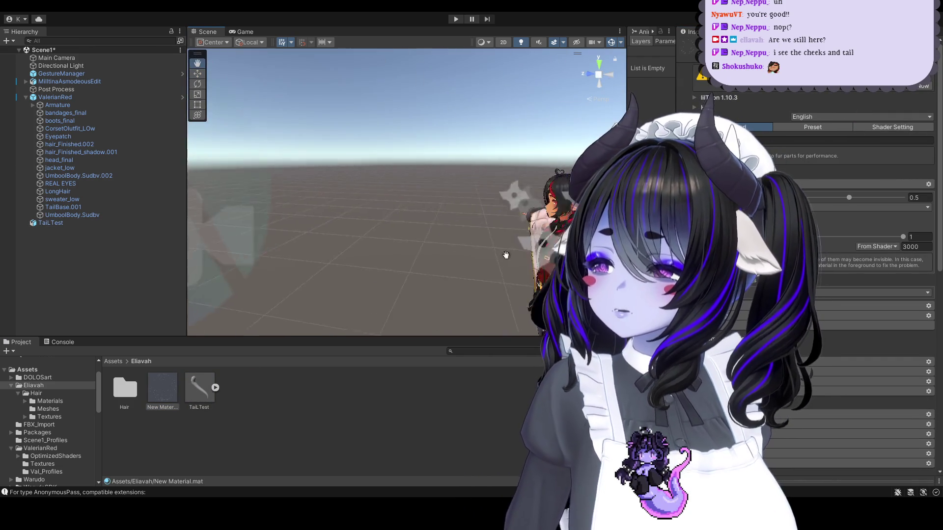
scroll(508, 255, "up", 5)
mouse_move(491, 221)
left_mouse_down("alt")
mouse_move(526, 225)
mouse_move(432, 442)
left_mouse_up("alt")
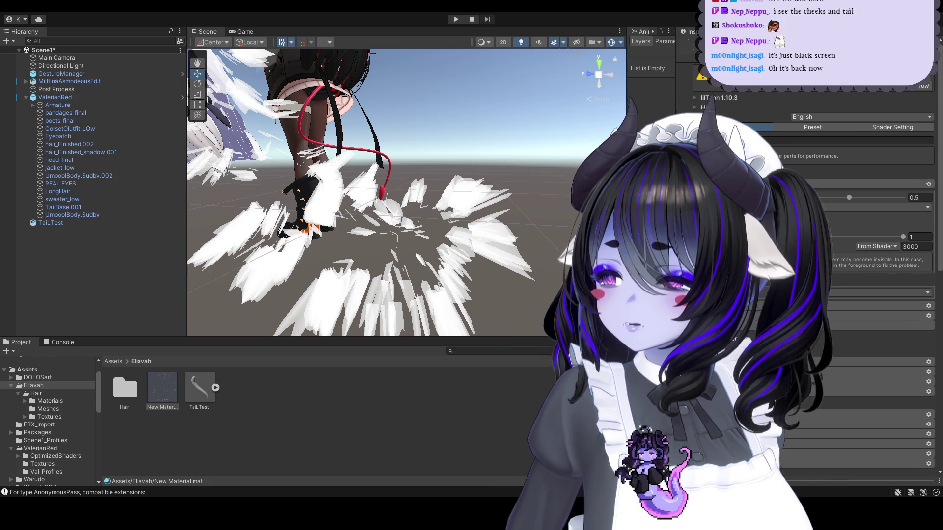
right_click_drag(536, 302, 499, 256)
Step: In the lilToon fur section, raise the first fur setting from 0.25 to 1
middle_click_drag(481, 243, 496, 225)
scroll(883, 295, "down", 10)
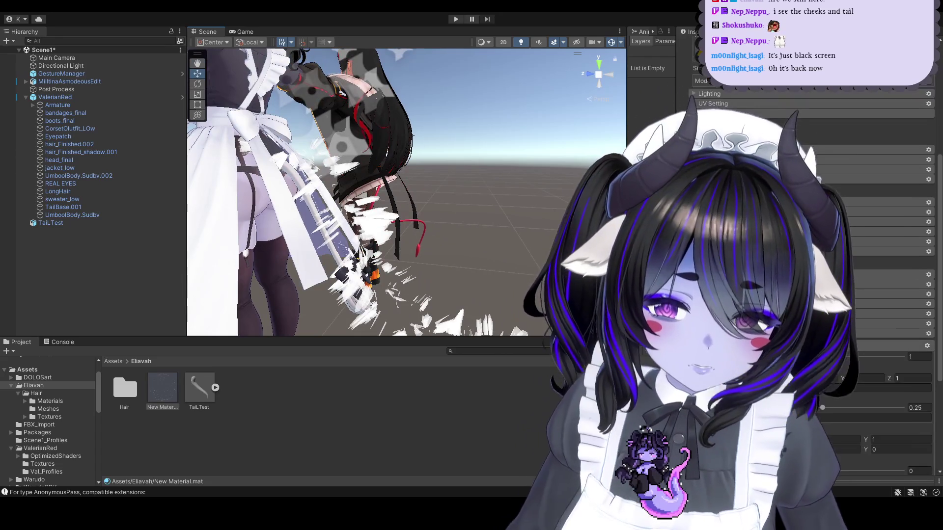
scroll(884, 294, "down", 5)
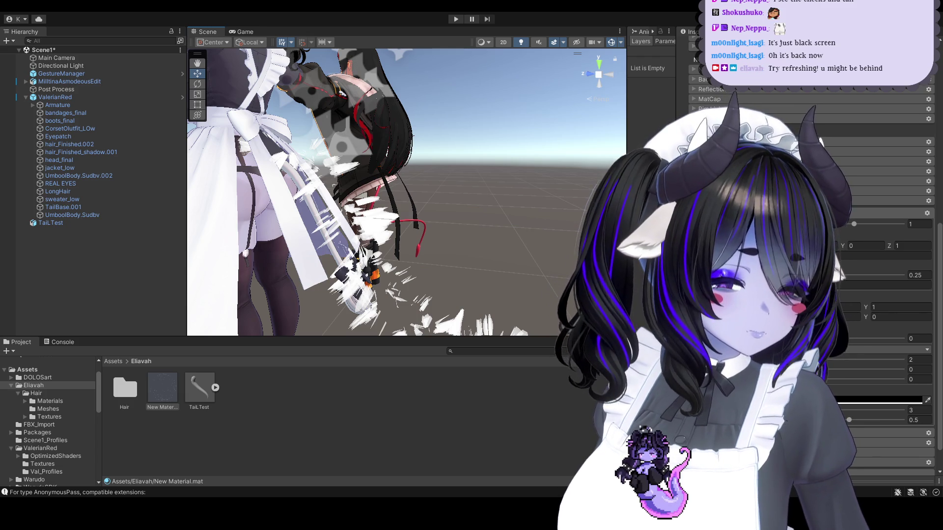
scroll(810, 294, "down", 2)
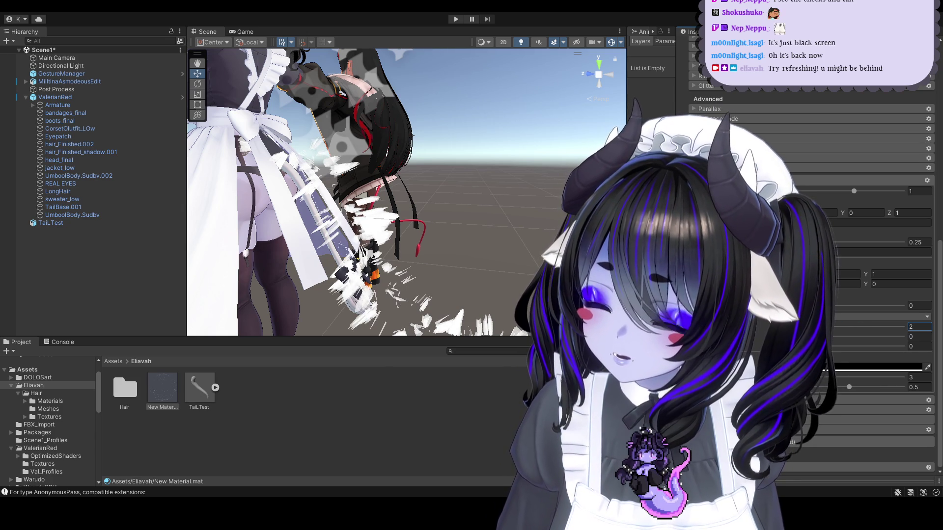
left_click(914, 242)
type("1")
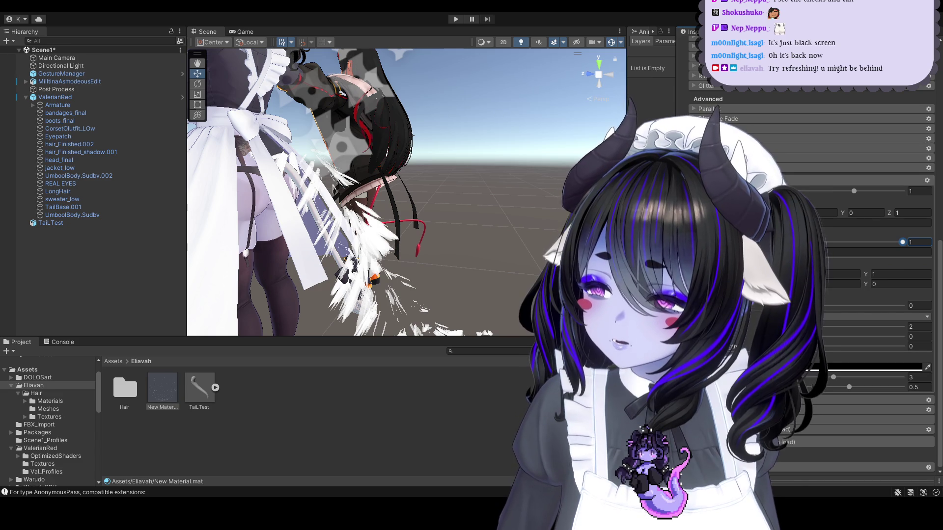
Step: Try 0.07, 0.1, 0.04 and 0.2 on the next fur value, undo, and set another to 1
left_click(864, 223)
type("0.07")
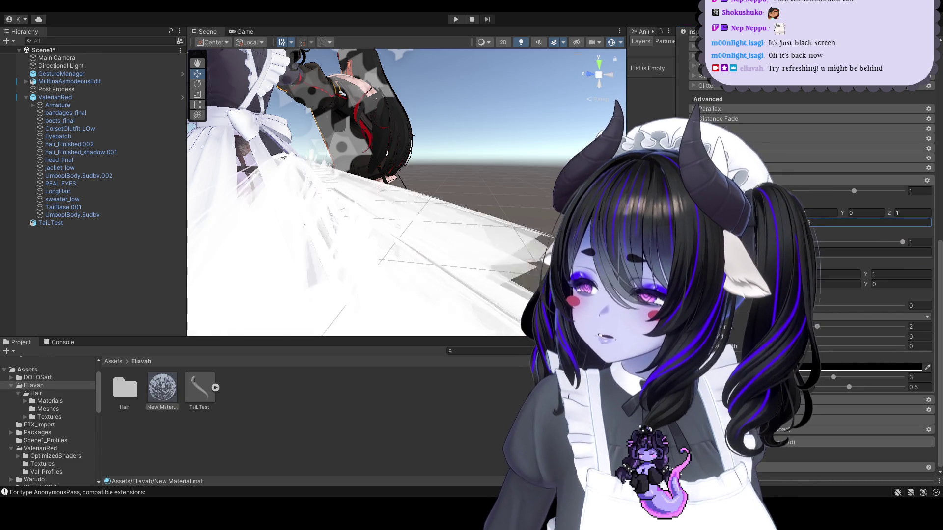
type("0.1")
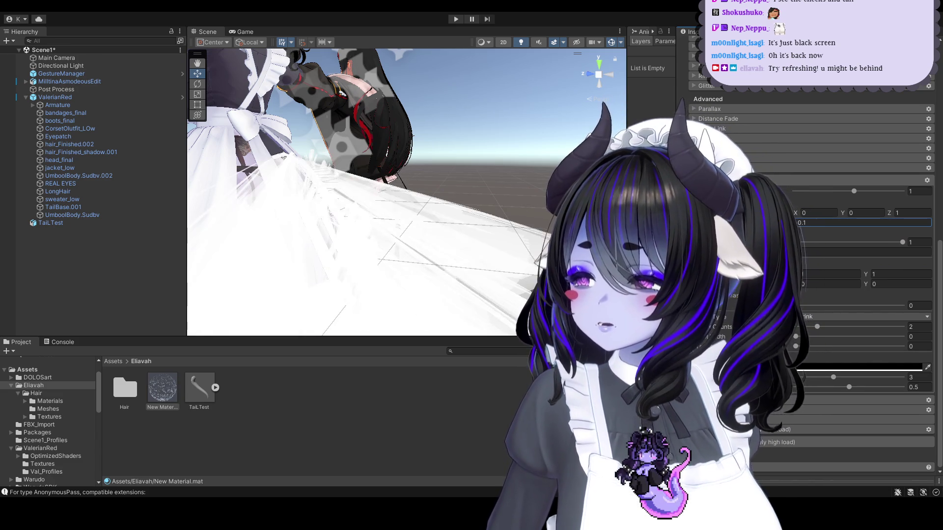
type("0.04")
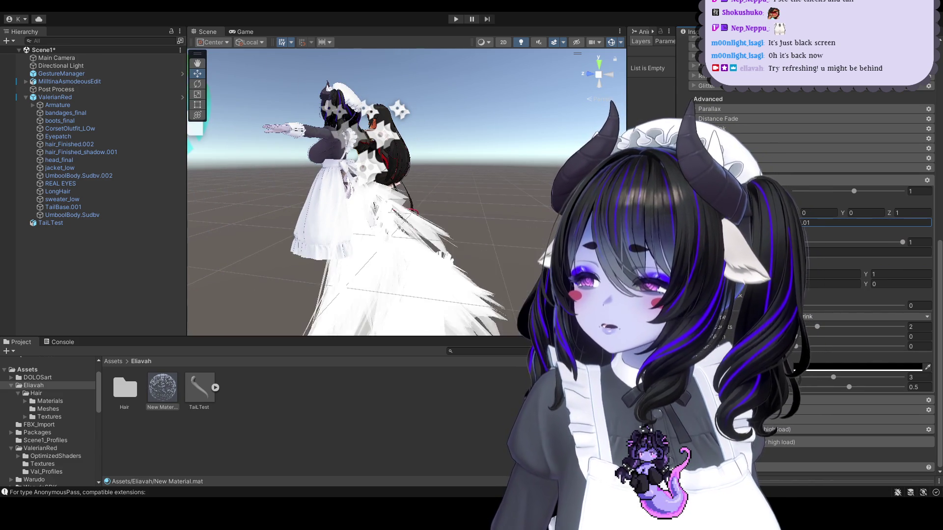
type("0.2")
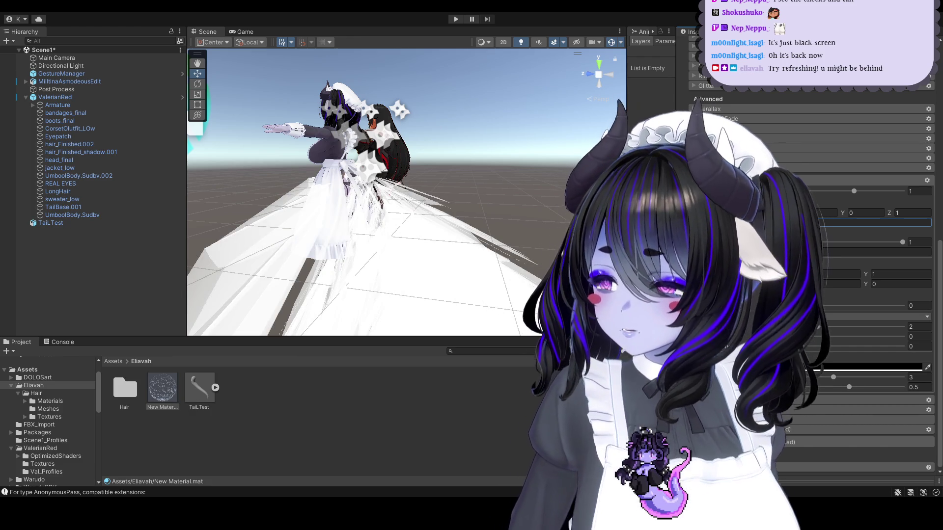
key("ctrl+z")
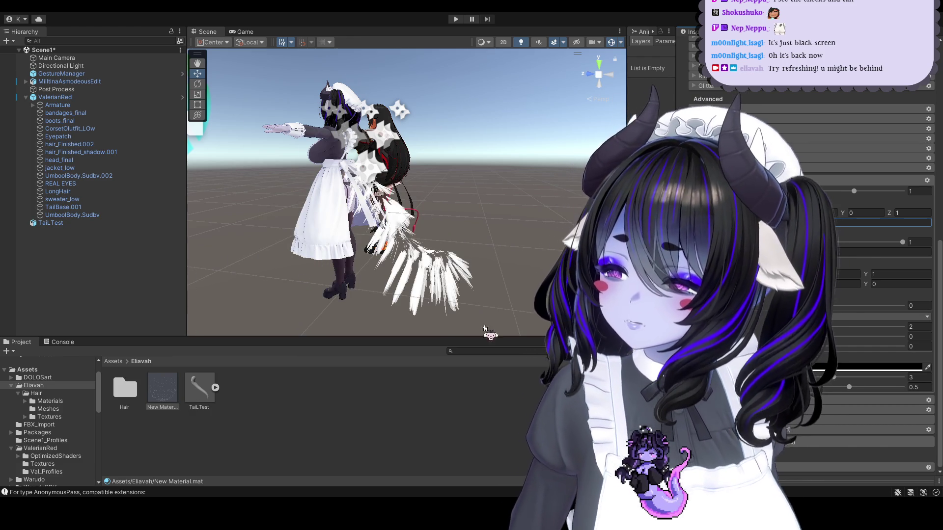
scroll(406, 191, "up", 5)
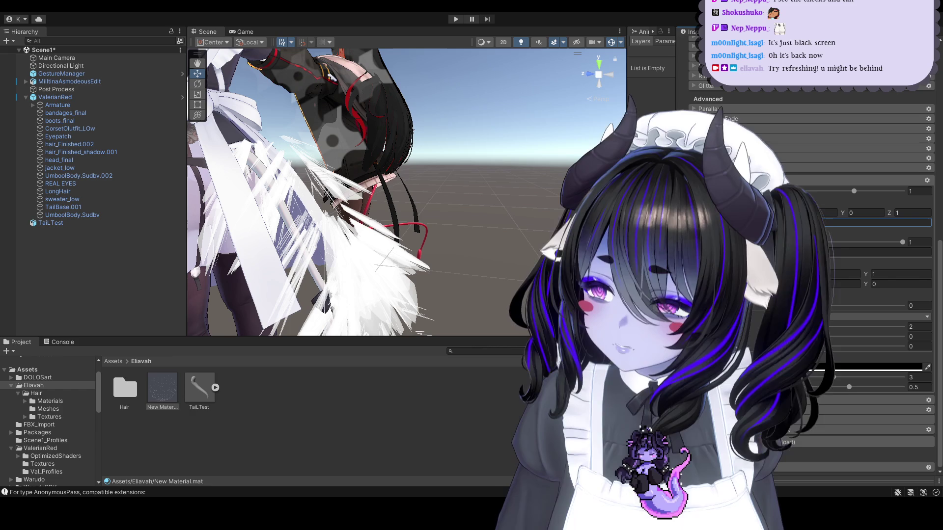
left_click(929, 306)
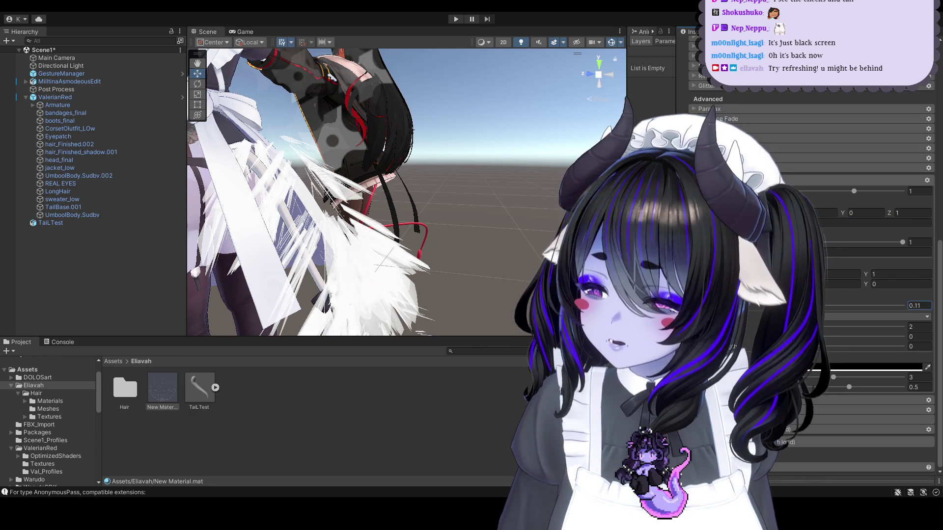
type("1")
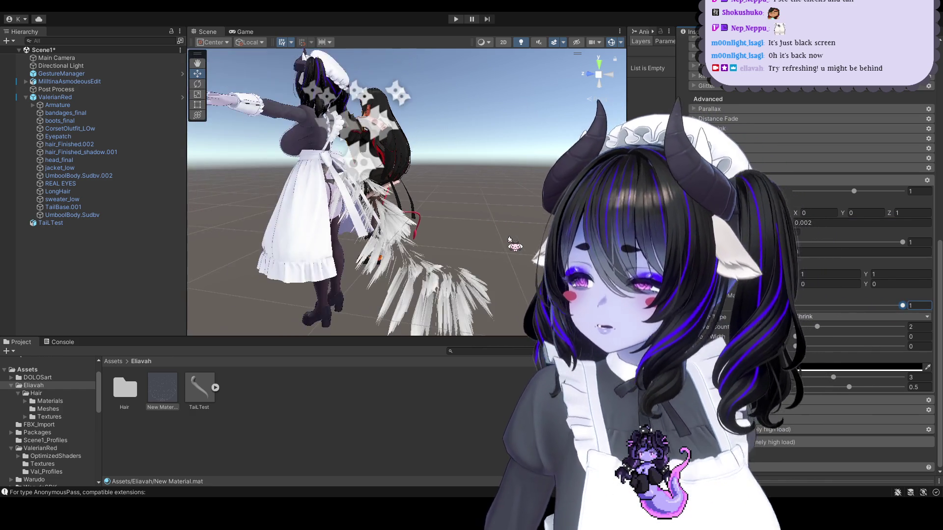
Step: Push one fur value back up to 1 and lower another to 0.775
left_click(846, 305)
left_click_drag(846, 306, 902, 305)
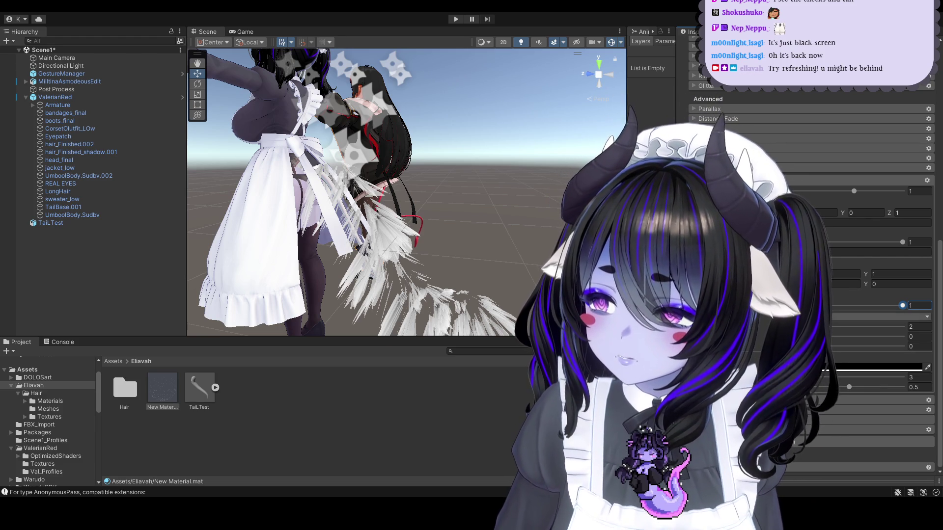
mouse_move(902, 242)
left_mouse_down()
mouse_move(878, 243)
mouse_move(903, 243)
left_mouse_up()
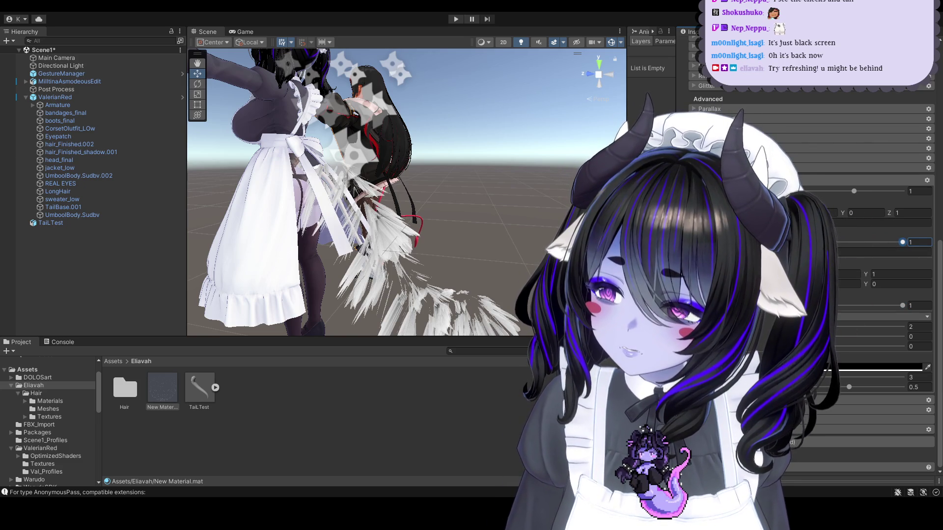
Step: Raise the density fur value to 0.931 and orbit around the fuller white tail
left_click(845, 328)
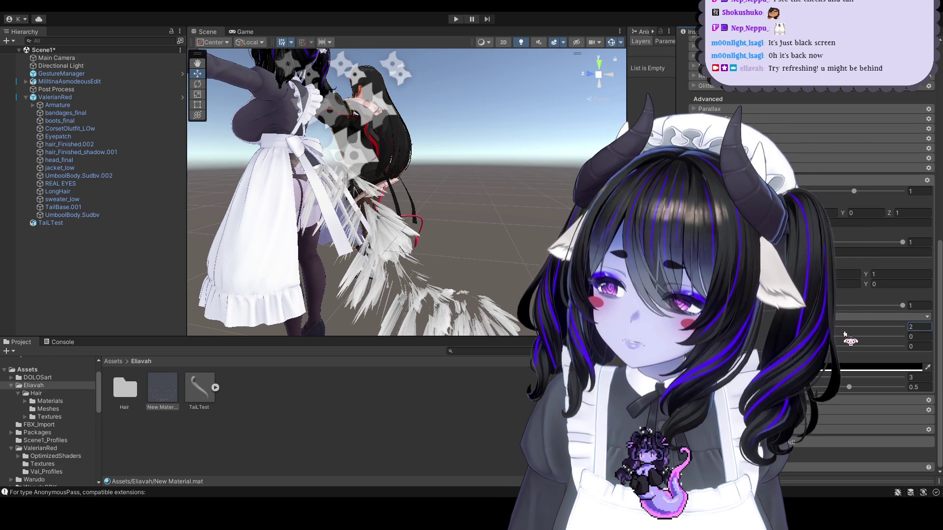
key("shift+Tab")
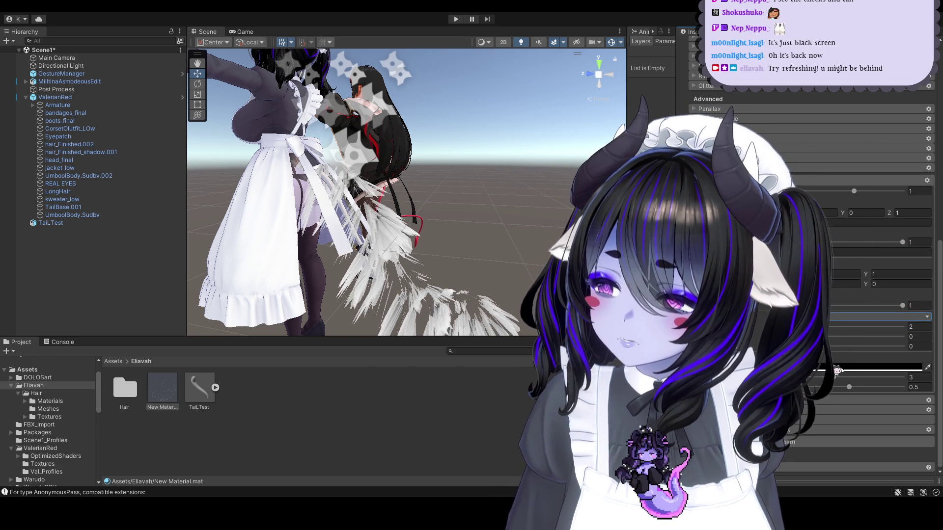
left_click_drag(830, 336, 895, 344)
scroll(530, 271, "up", 5)
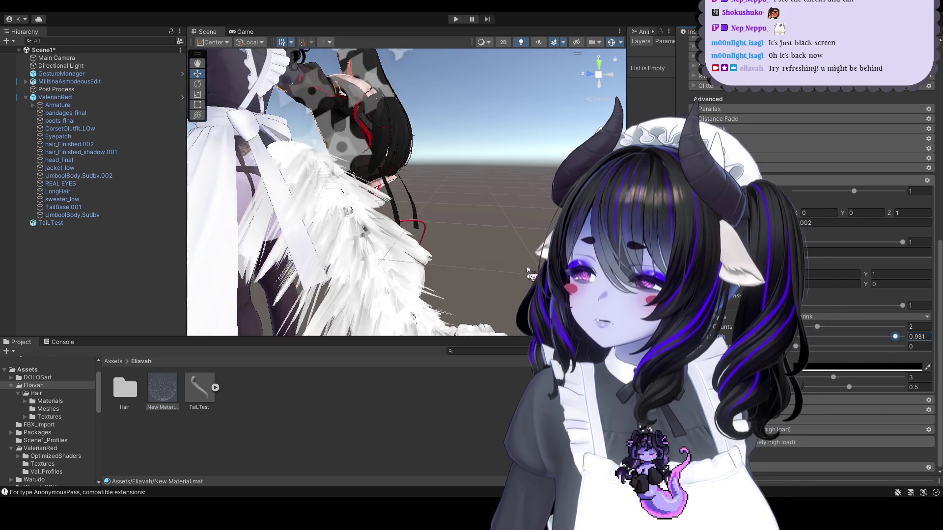
right_click_drag(530, 271, 436, 184)
middle_click_drag(436, 184, 356, 186)
mouse_move(356, 186)
right_mouse_down()
mouse_move(333, 189)
mouse_move(395, 185)
mouse_move(426, 211)
mouse_move(474, 213)
right_mouse_up()
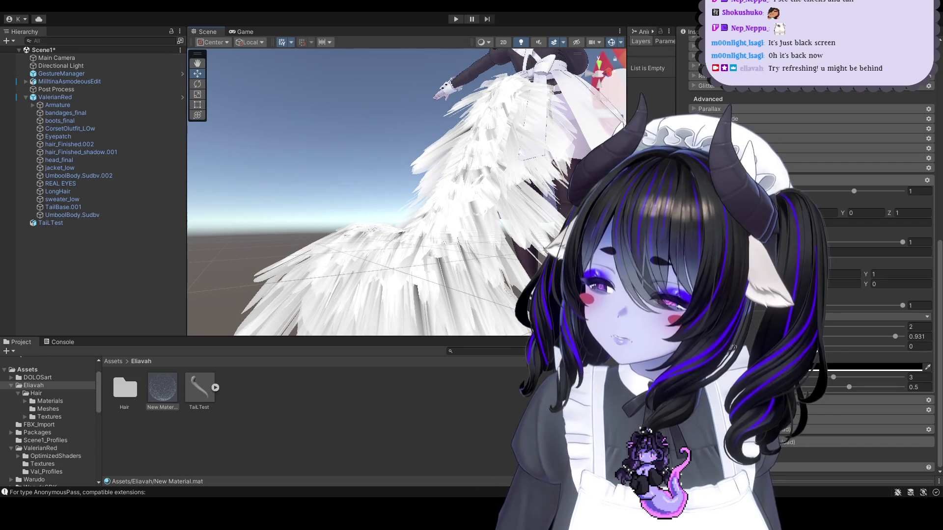
type("1")
right_click_drag(473, 214, 423, 188)
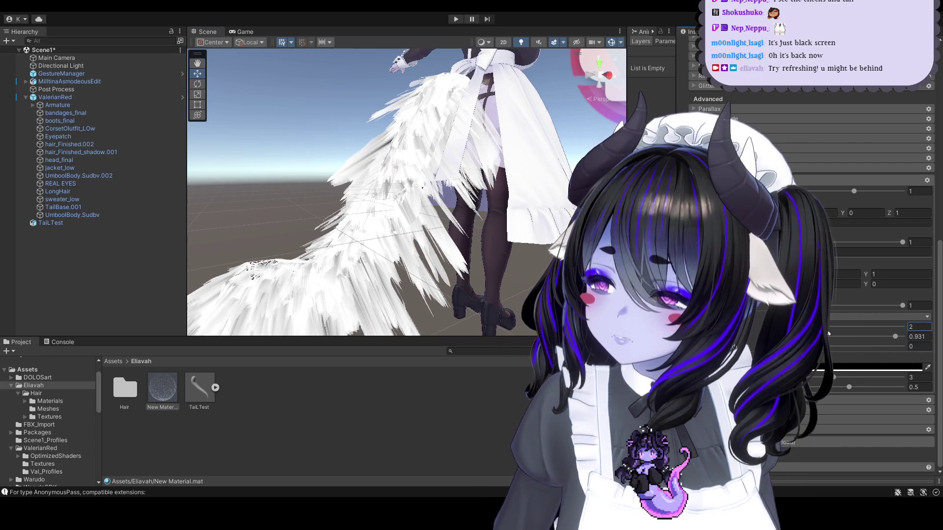
left_click(902, 242)
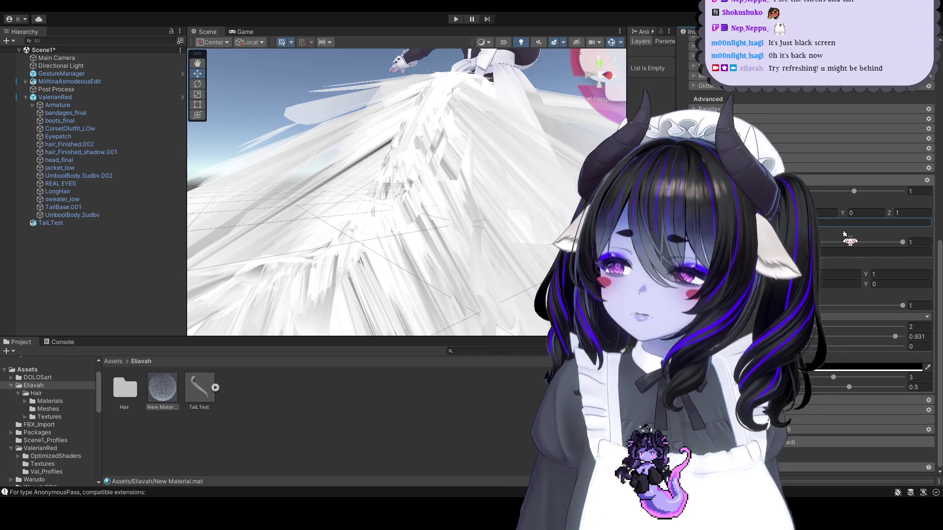
mouse_move(345, 244)
left_mouse_down("alt")
mouse_move(402, 221)
mouse_move(334, 243)
left_mouse_up("alt")
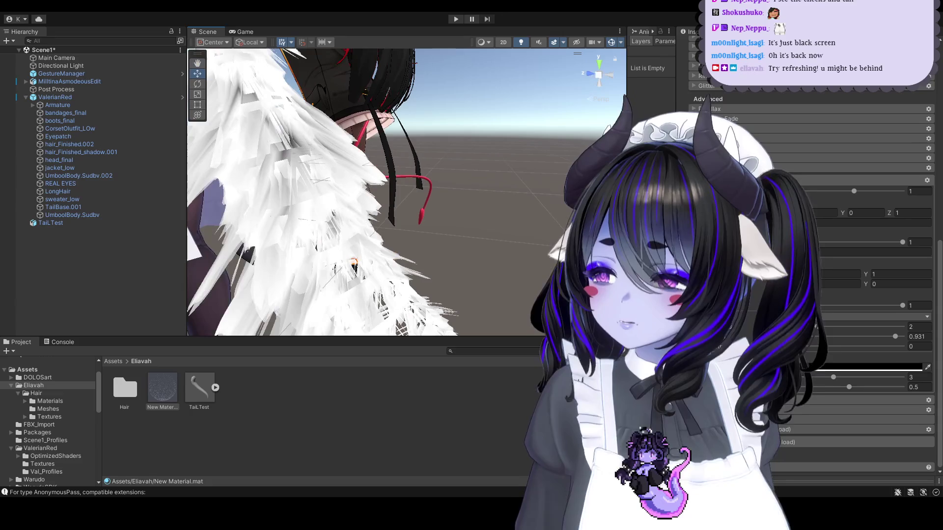
left_click_drag(510, 231, 569, 219, "alt")
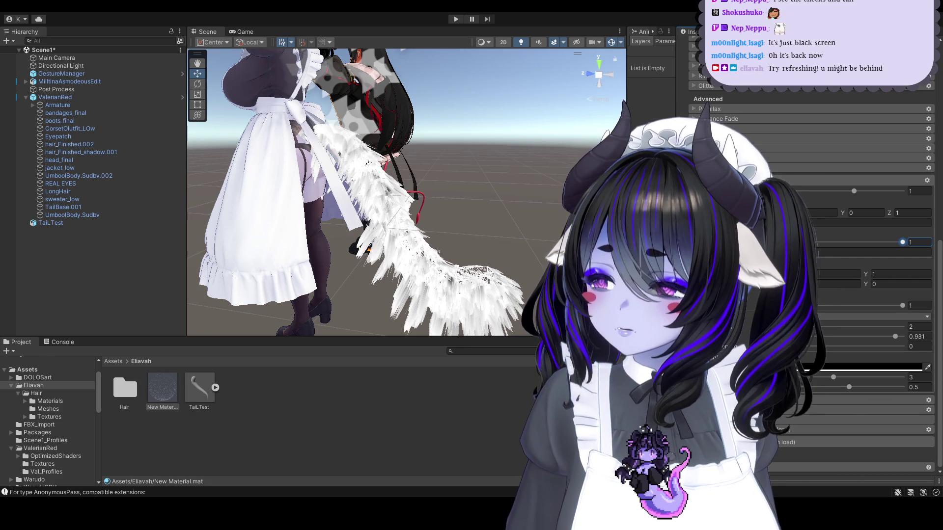
right_click_drag(511, 300, 496, 243)
mouse_move(489, 245)
middle_mouse_down()
mouse_move(462, 205)
mouse_move(513, 261)
middle_mouse_up()
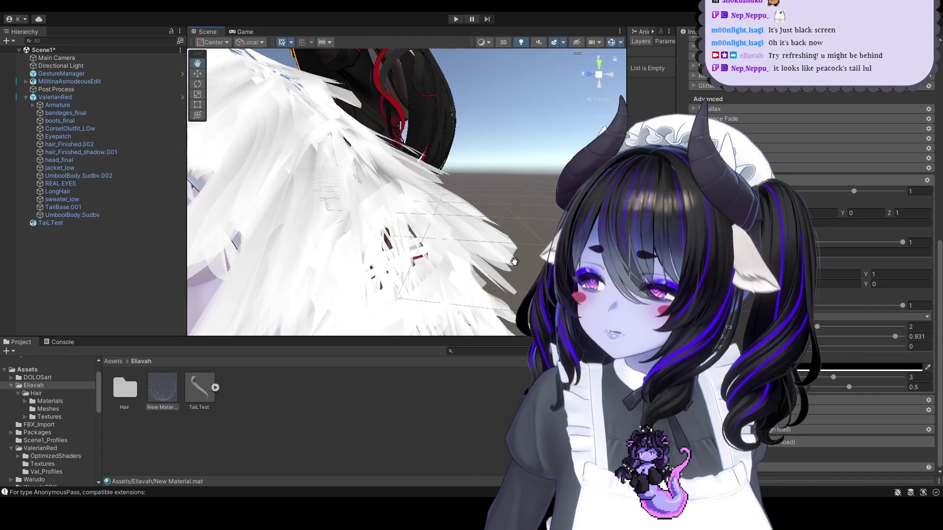
scroll(513, 261, "down", 5)
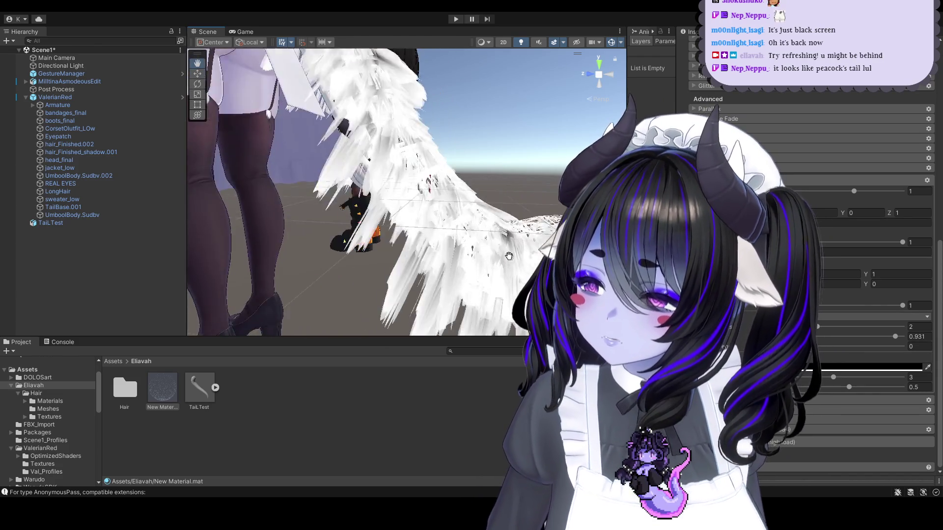
scroll(494, 243, "up", 5)
mouse_move(494, 239)
right_mouse_down()
mouse_move(482, 246)
mouse_move(461, 186)
mouse_move(437, 196)
mouse_move(455, 220)
right_mouse_up()
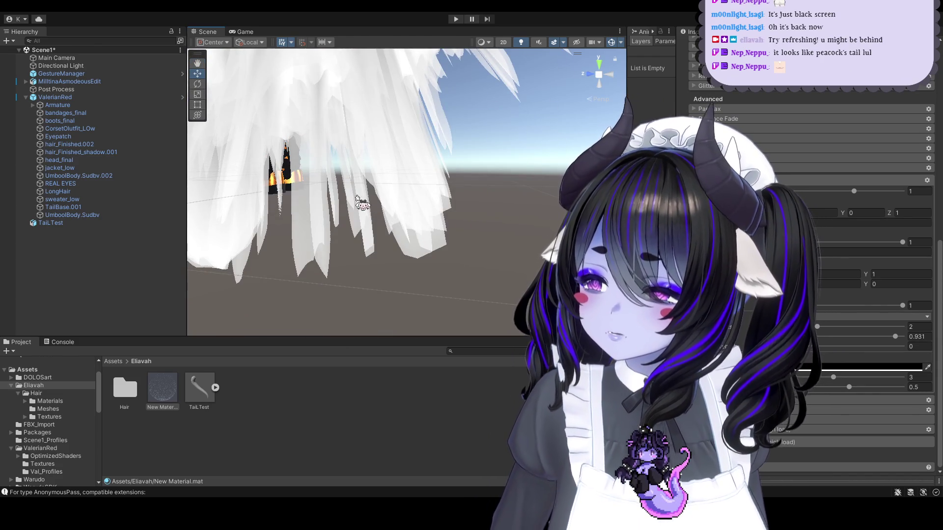
scroll(373, 237, "up", 8)
scroll(380, 240, "down", 8)
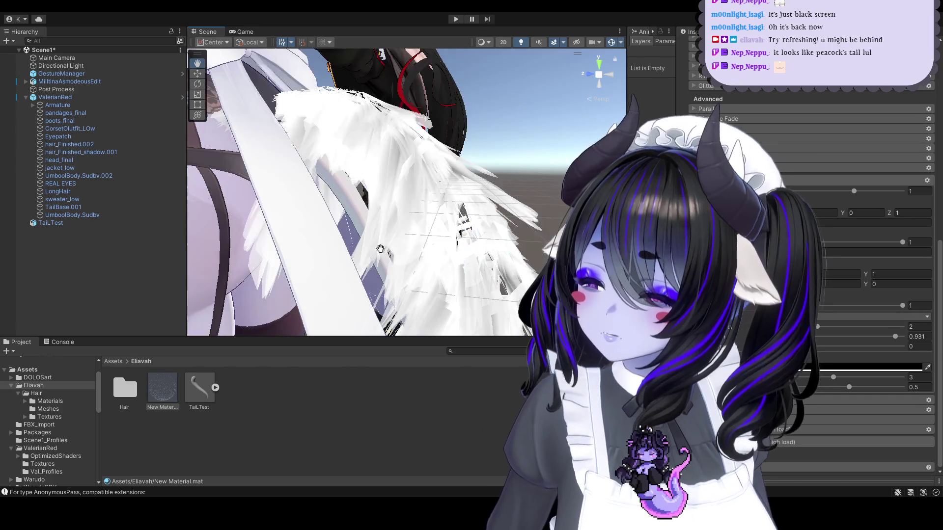
scroll(459, 250, "up", 6)
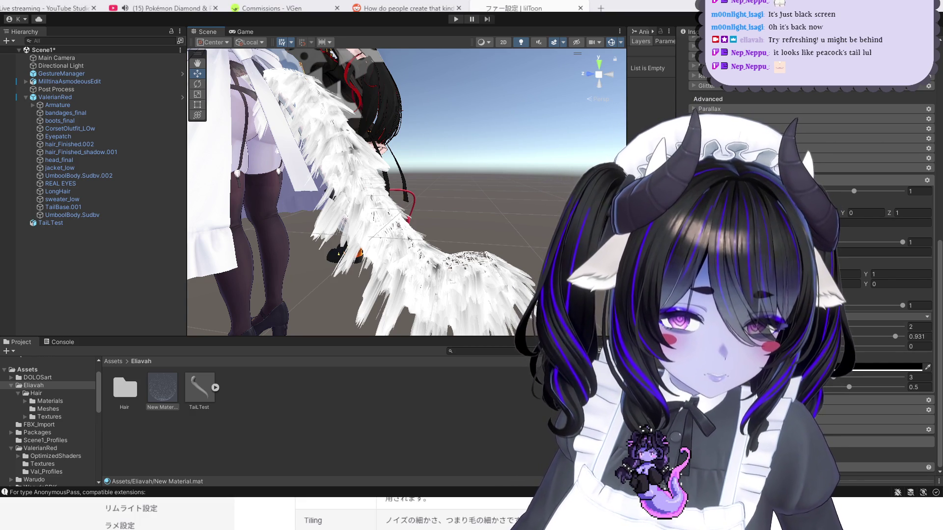
Step: Switch to the browser and look over the lilToon fur page and its はじめに introduction
key("alt+Tab")
scroll(442, 295, "down", 1)
scroll(442, 295, "down", 1)
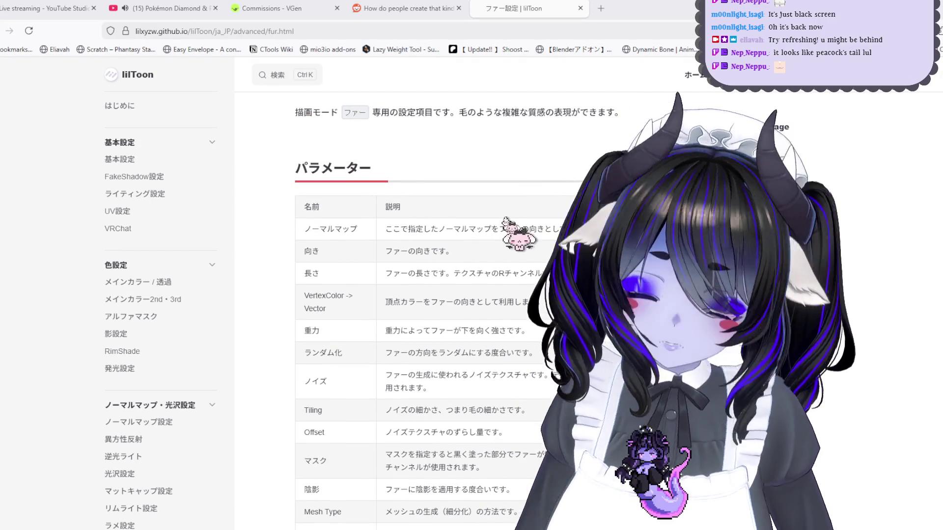
scroll(529, 242, "up", 2)
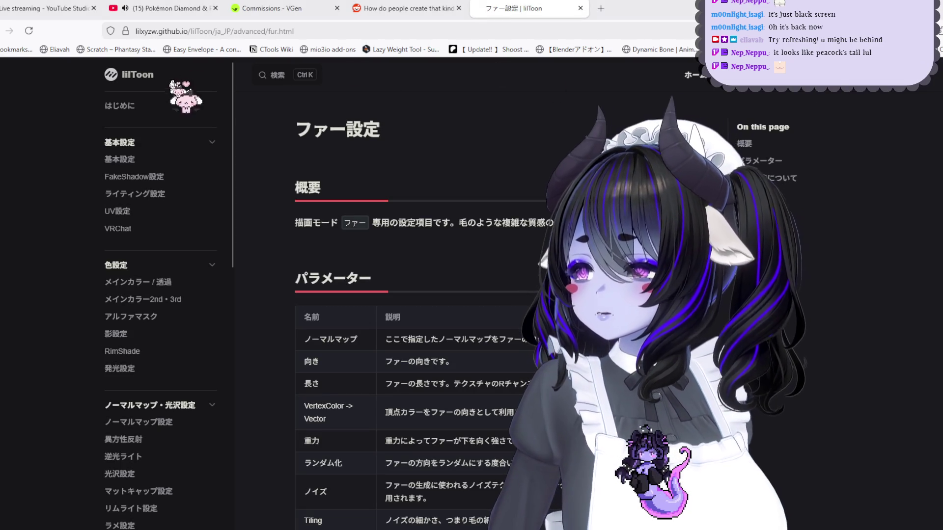
left_click(132, 74)
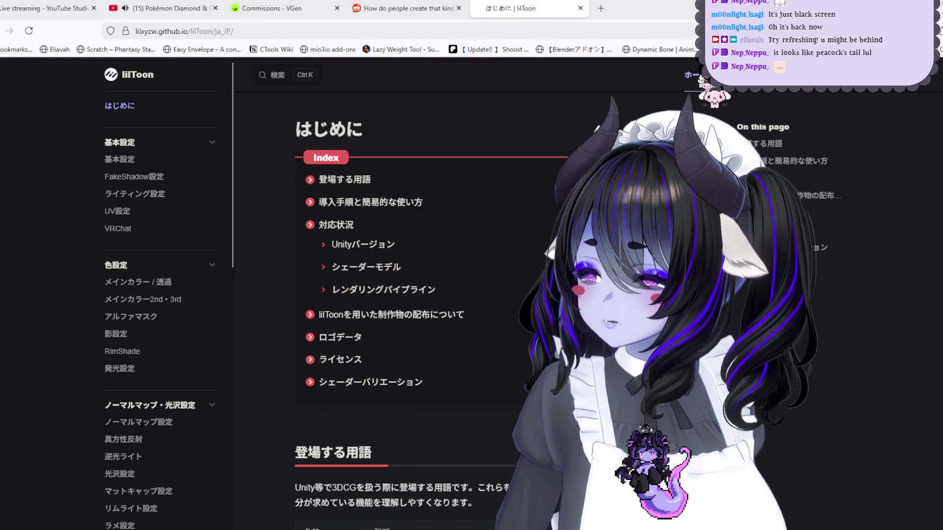
key("alt+Left")
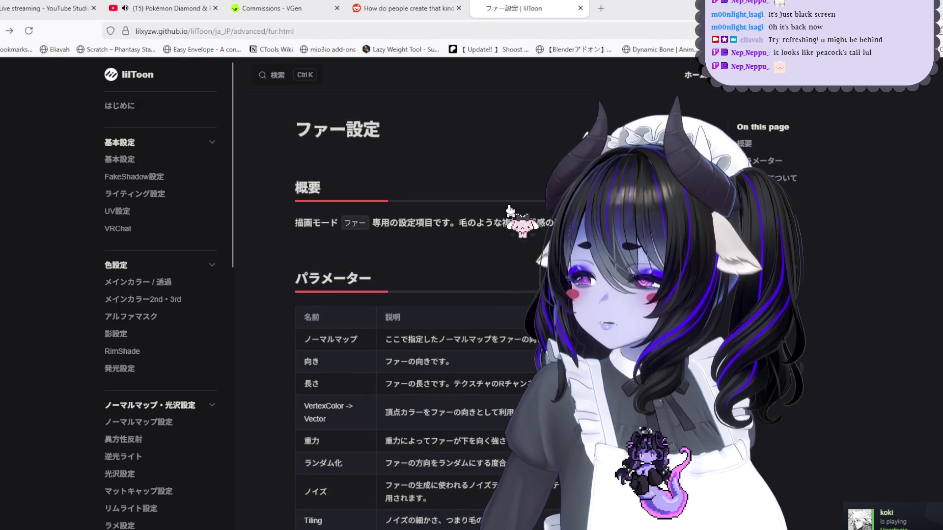
scroll(471, 294, "down", 4)
scroll(472, 294, "down", 7)
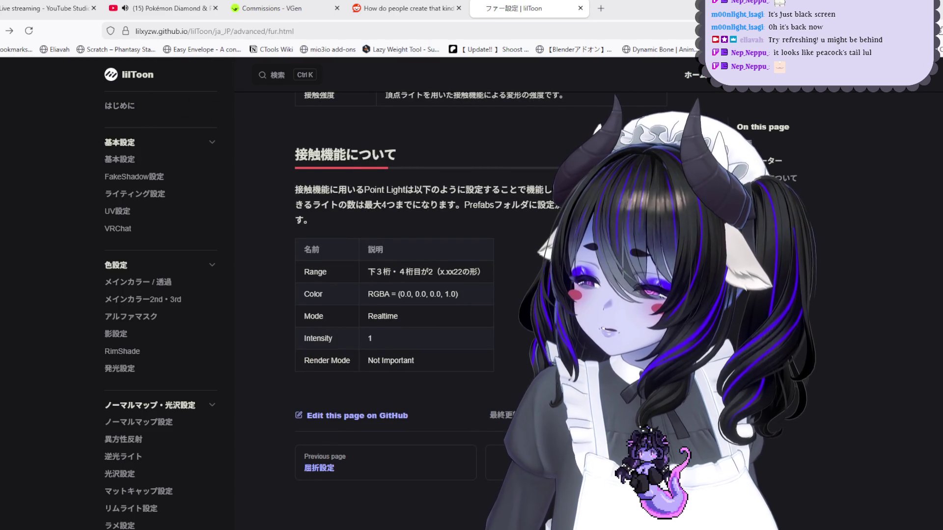
scroll(472, 295, "down", 1)
scroll(471, 295, "up", 12)
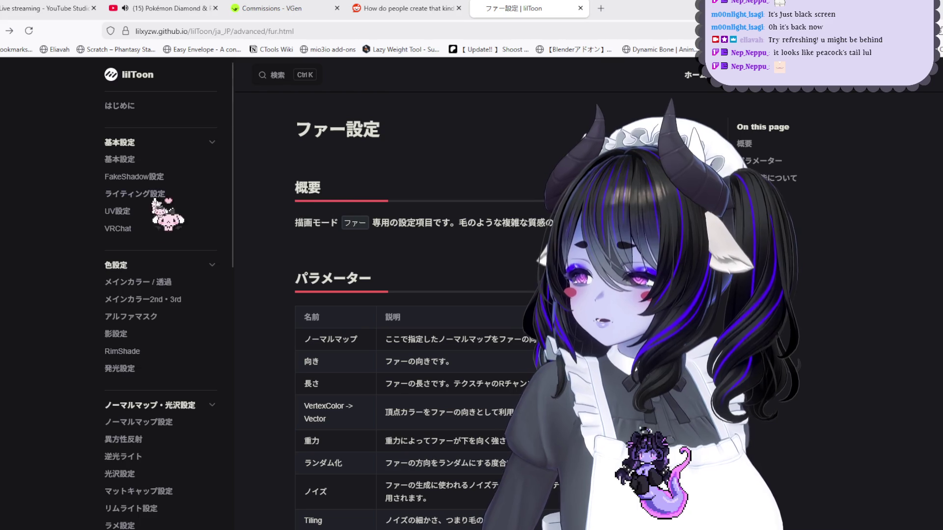
scroll(152, 211, "down", 12)
scroll(176, 221, "up", 15)
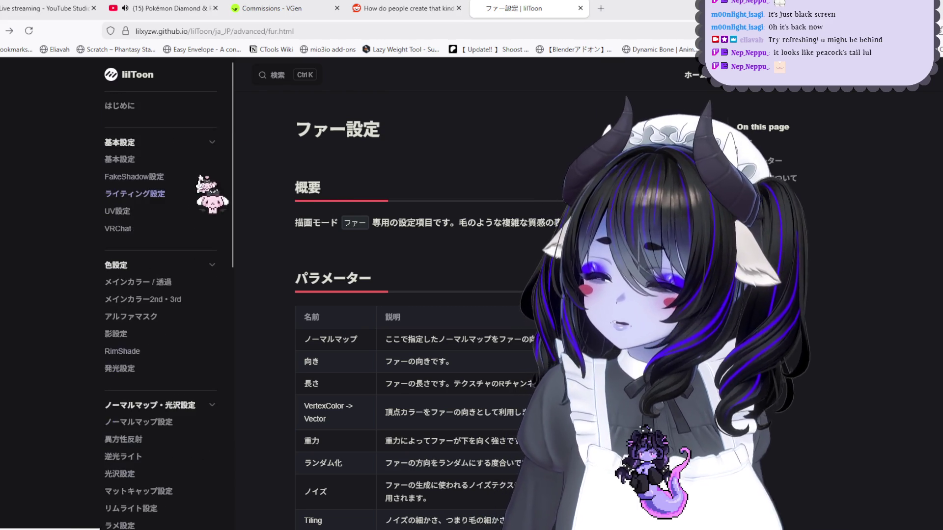
Step: Go to the lilToon home page by trimming the end of the page address
left_click(152, 81)
left_click(231, 31)
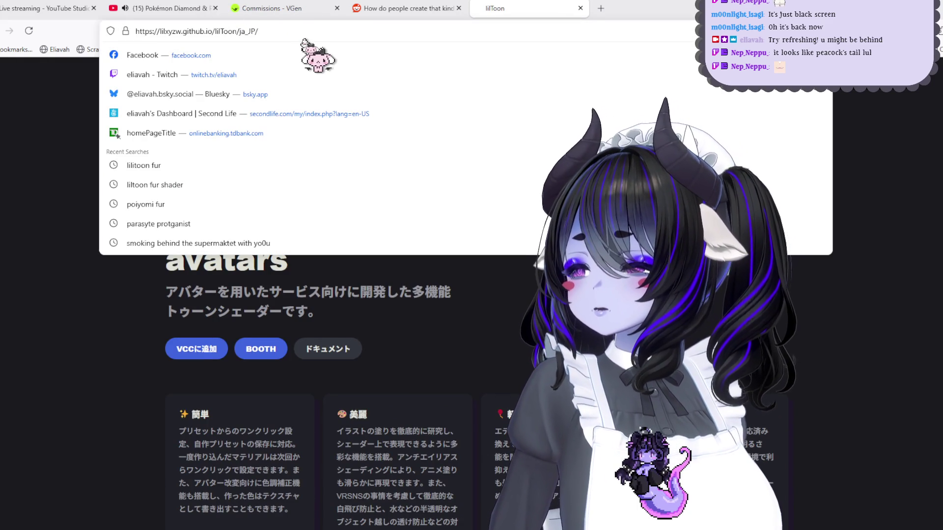
key("BackSpace")
key("BackSpace")
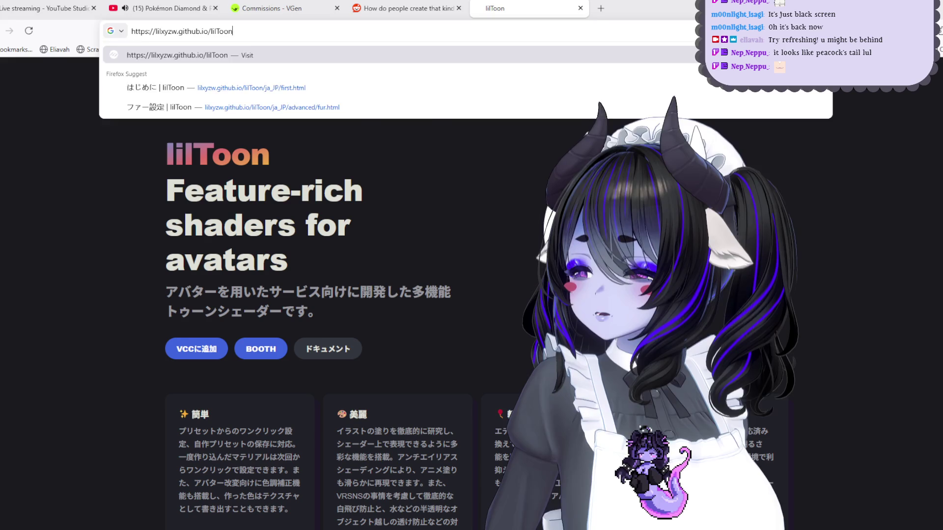
key("Return")
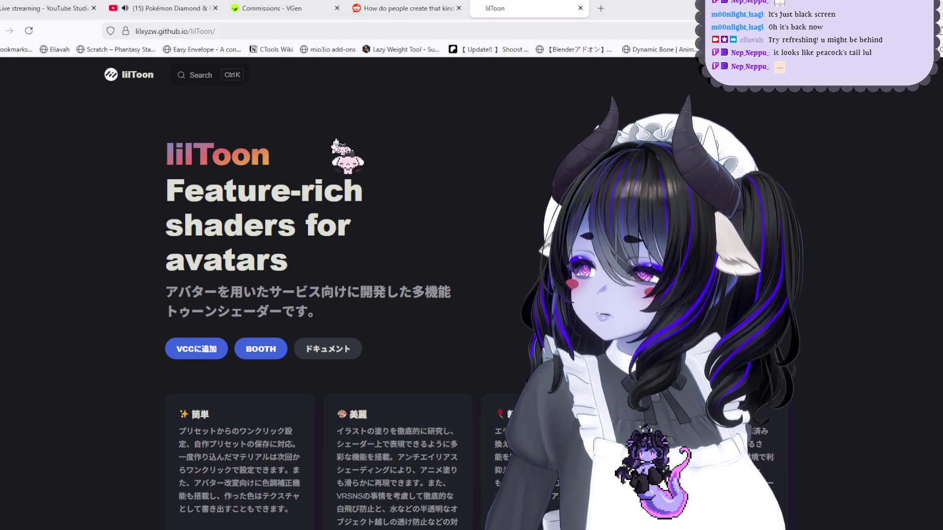
scroll(453, 206, "down", 3)
scroll(418, 265, "up", 3)
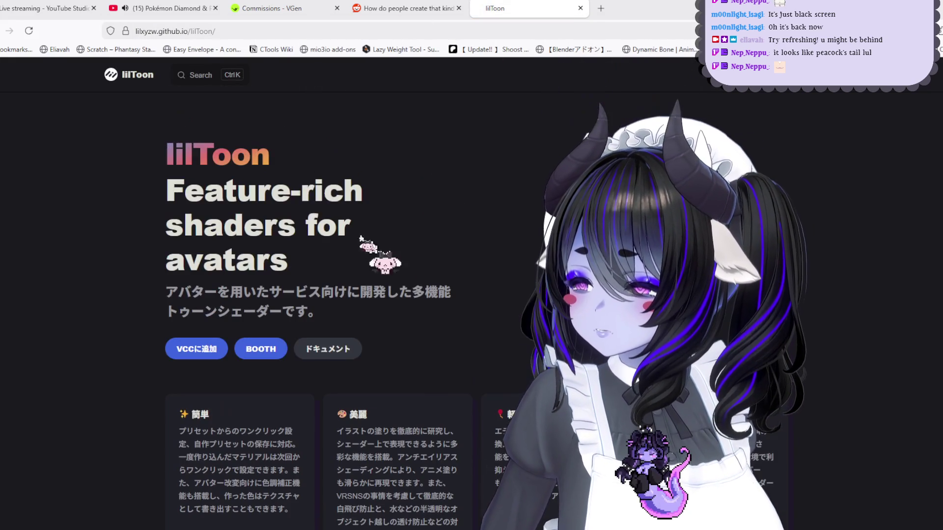
left_click(206, 76)
left_click(287, 31)
left_click(287, 31)
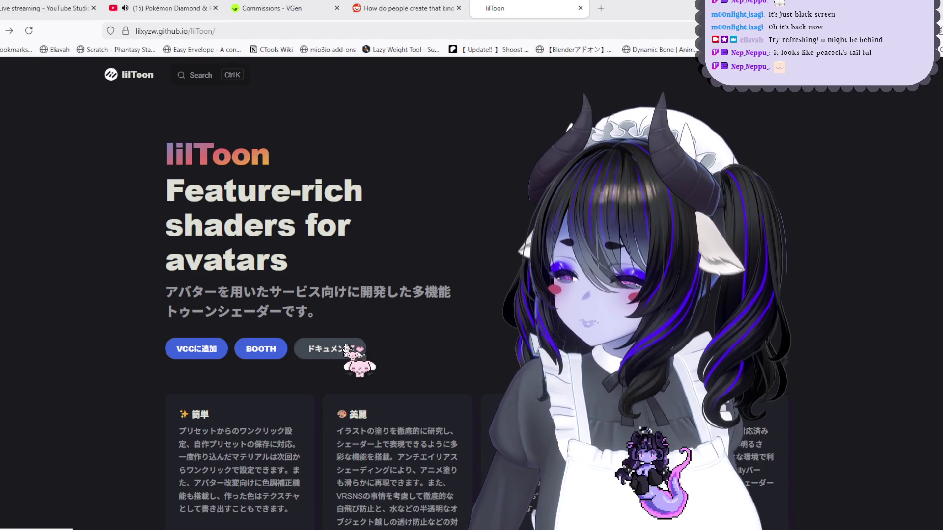
Step: Open the Japanese ドキュメント and go to the ファー設定 page
scroll(345, 346, "down", 3)
left_click(336, 203)
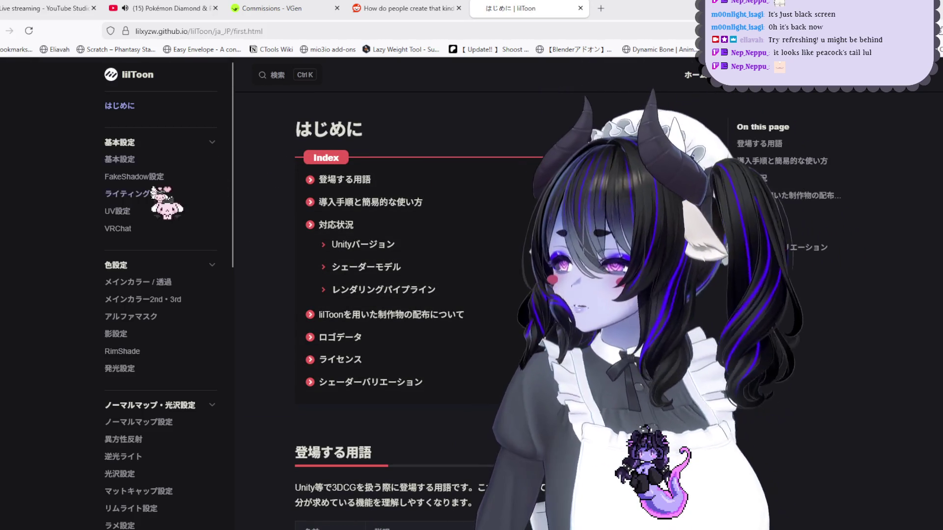
scroll(162, 220, "down", 15)
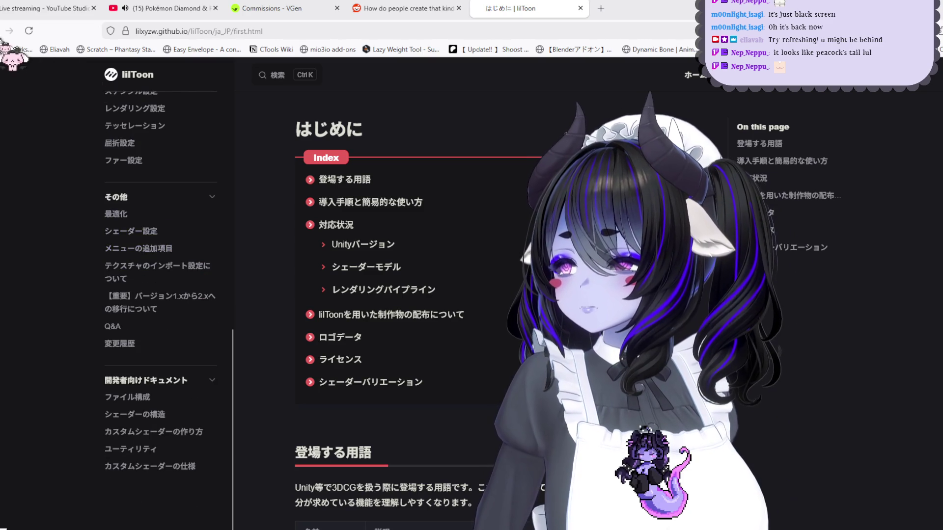
left_click(3, 43)
left_click(4, 44)
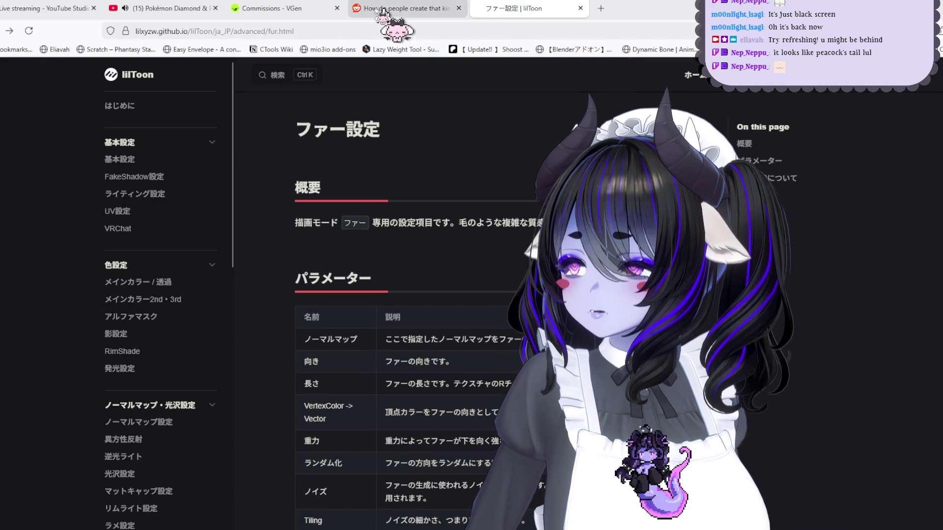
Step: From the Reddit fur thread, open the Poiyomi Toon Shader link and highlight its fluffy fur line
left_click(403, 9)
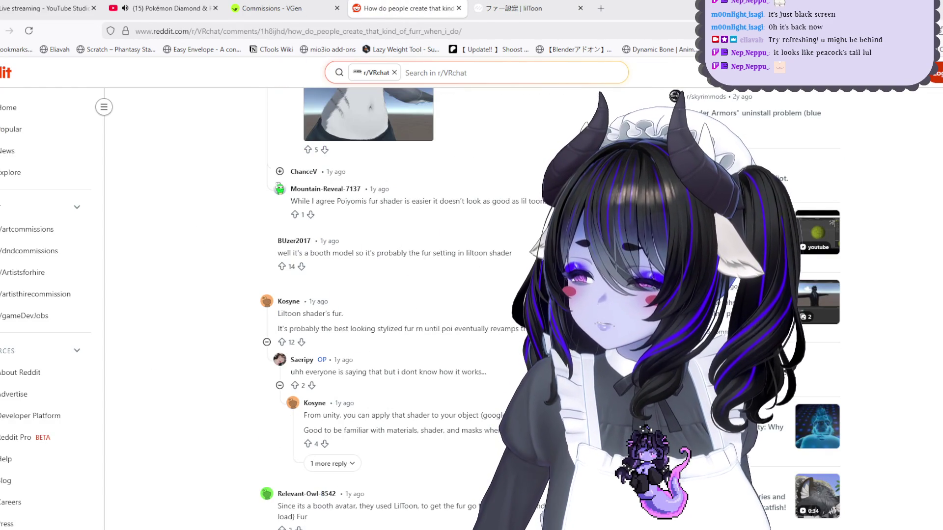
scroll(373, 304, "down", 5)
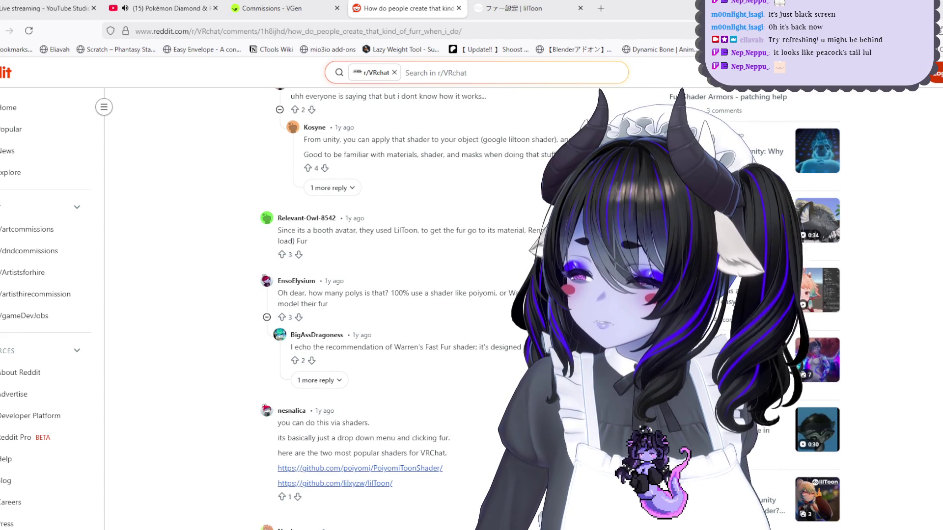
scroll(374, 304, "down", 3)
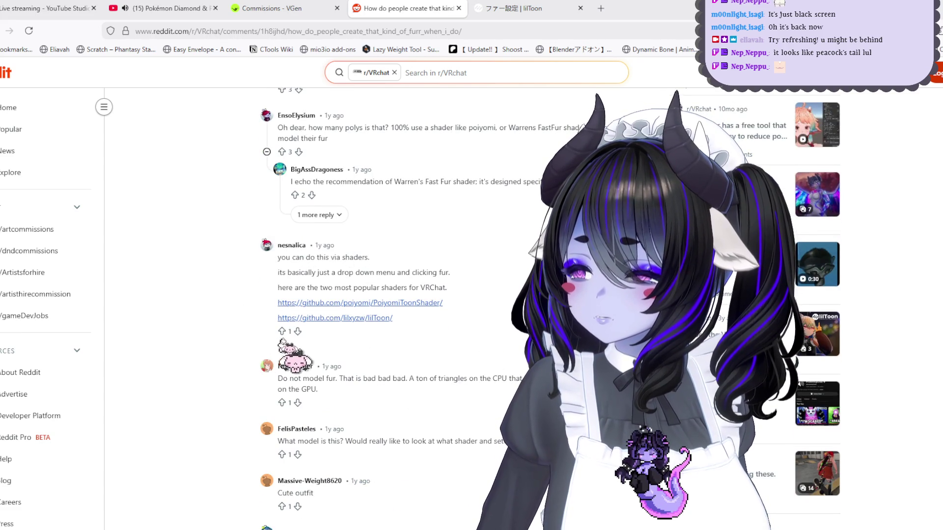
left_click(390, 304)
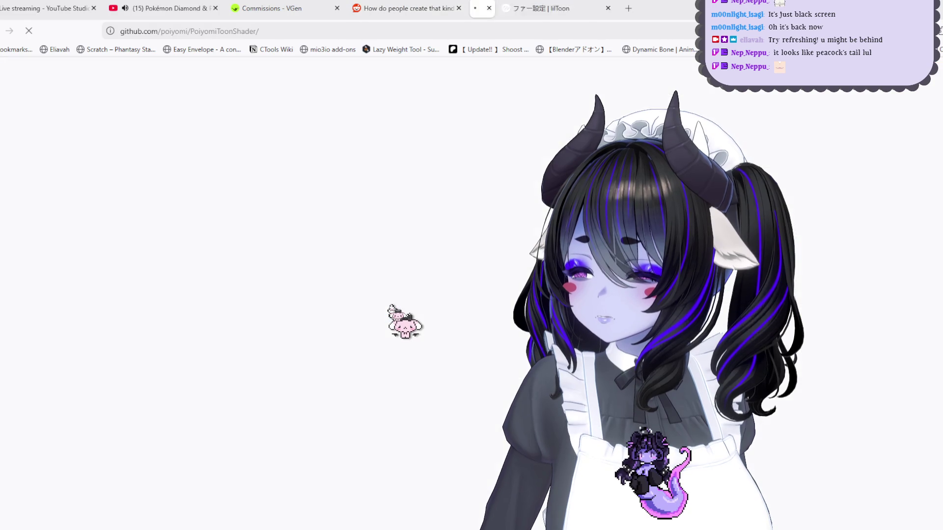
scroll(395, 324, "down", 10)
scroll(402, 343, "down", 15)
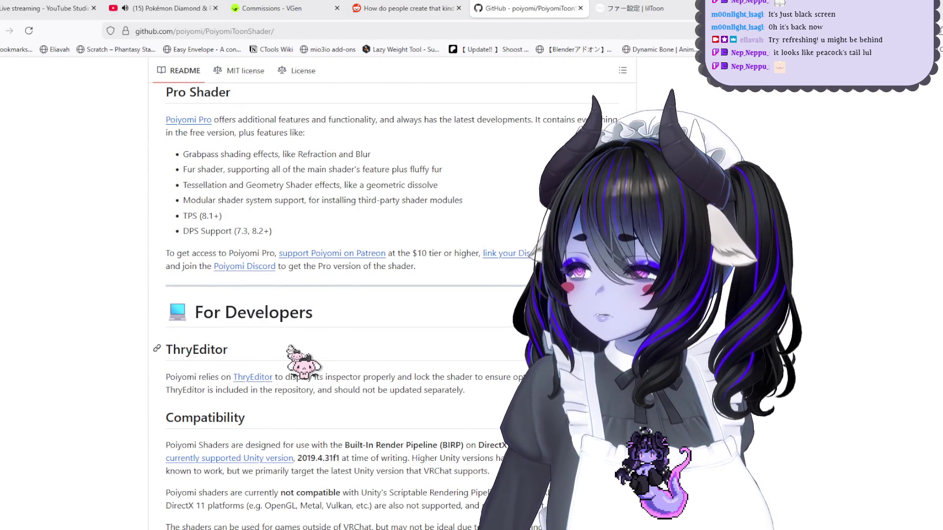
left_click_drag(290, 170, 443, 169)
left_click(457, 237)
scroll(457, 236, "down", 7)
Step: Return to the lilToon fur search results and open the lilToon GitHub repository and documentation site
left_click(407, 9)
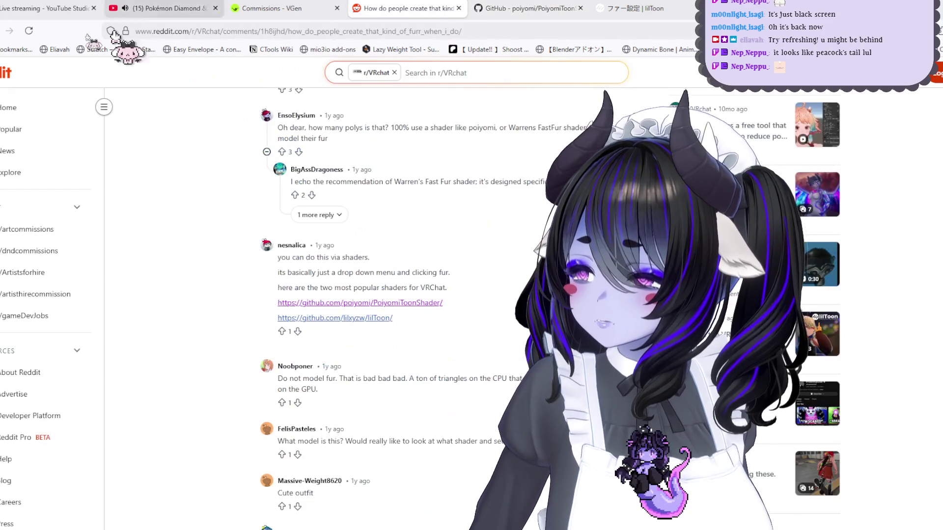
left_click(4, 32)
scroll(476, 336, "down", 6)
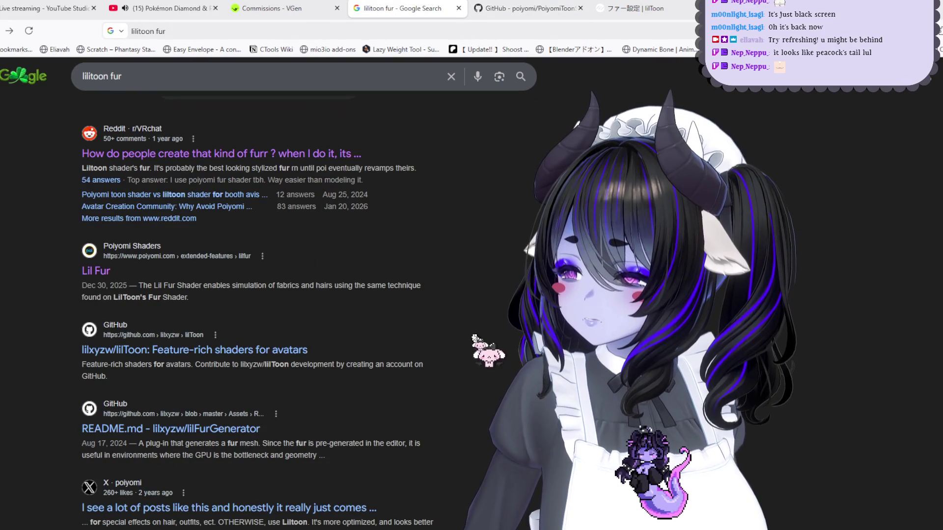
scroll(230, 344, "down", 1)
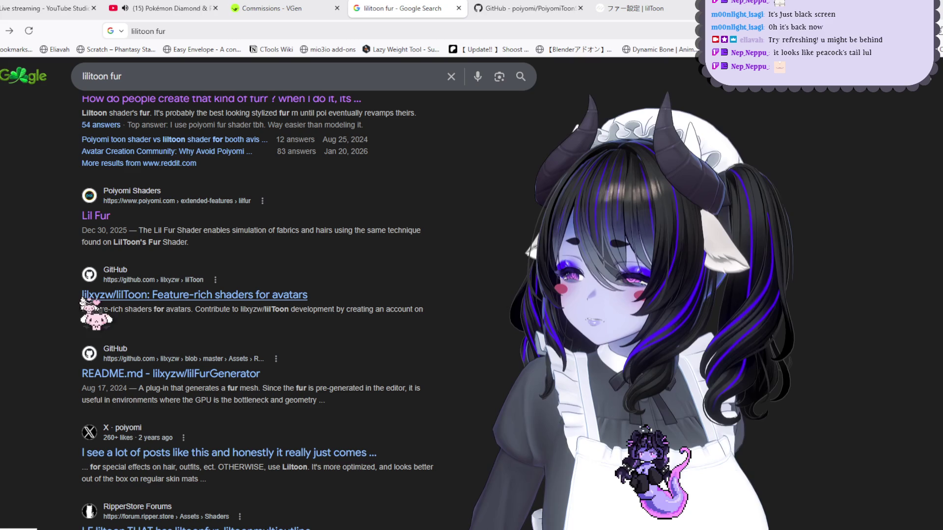
left_click(270, 298)
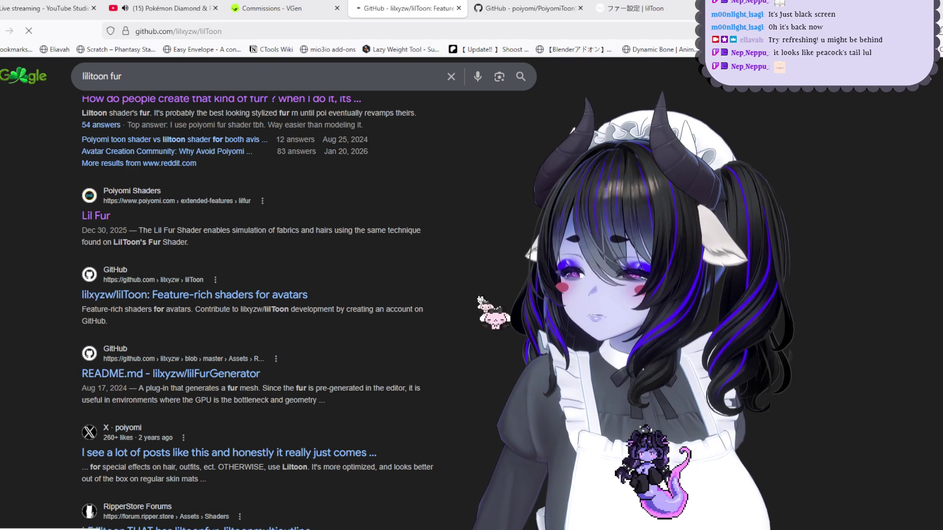
scroll(432, 300, "down", 3)
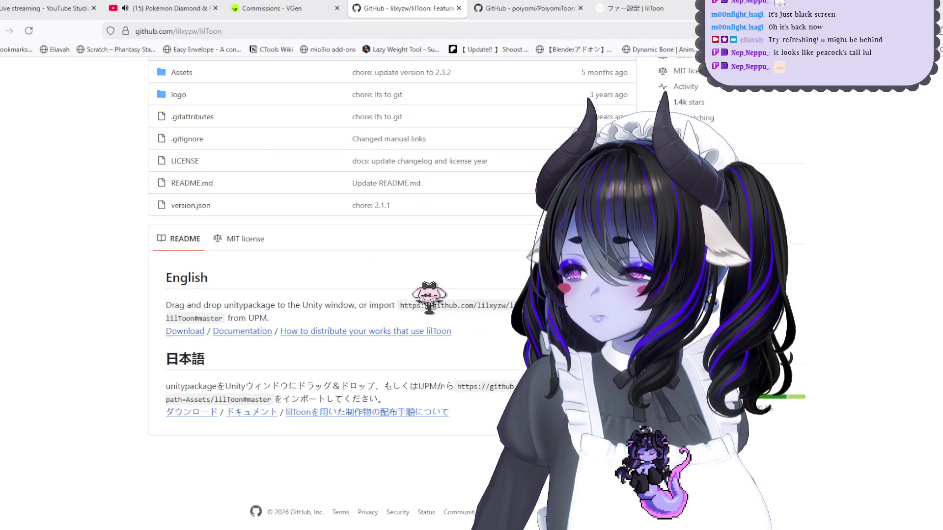
left_click(250, 332)
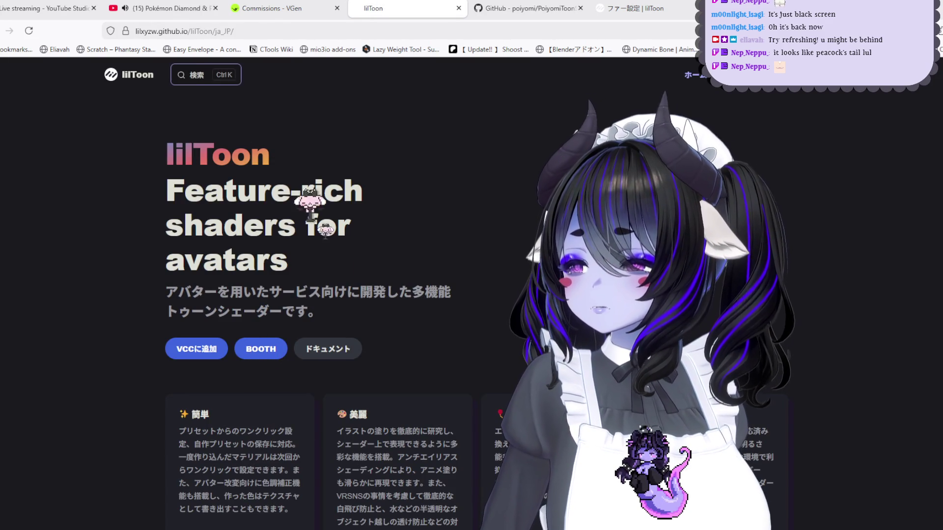
scroll(324, 221, "down", 3)
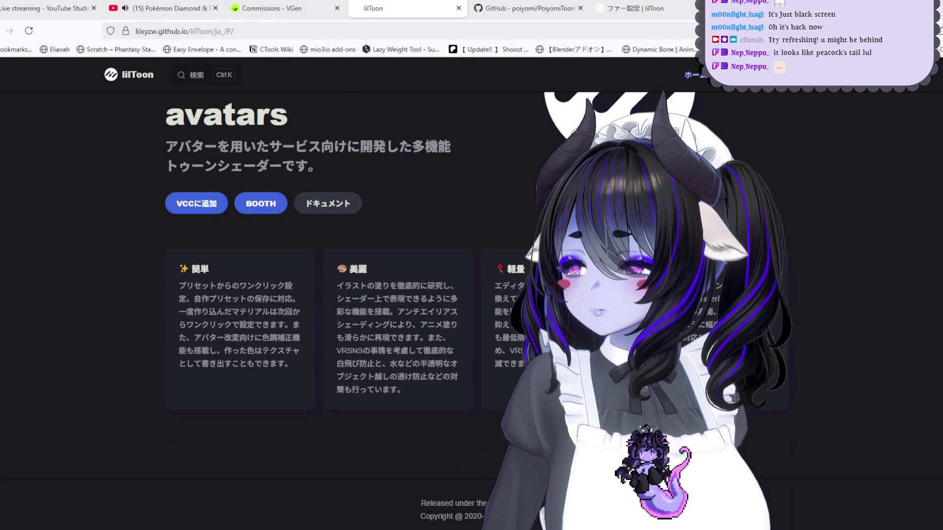
Step: Open the r/VRchat fur thread from the results, then return to the ファー設定 page
left_click(9, 31)
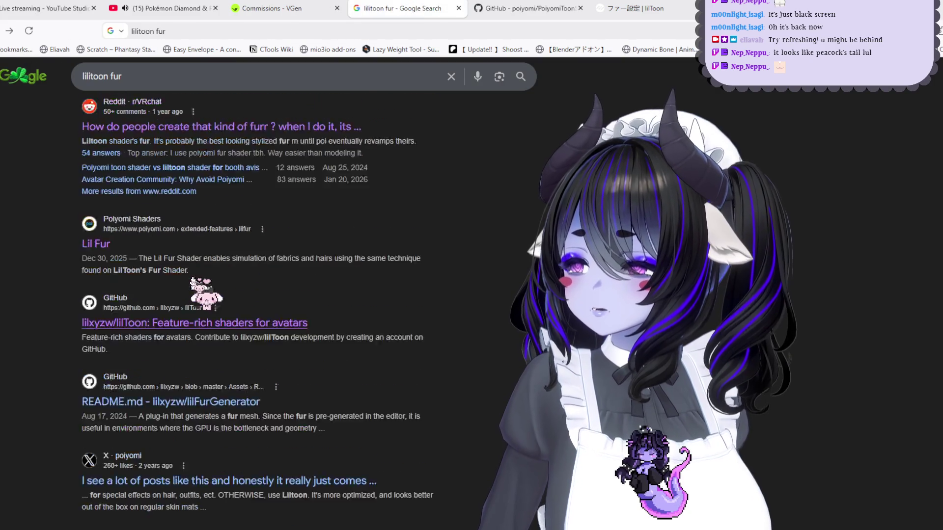
left_click(218, 430)
scroll(417, 275, "down", 10)
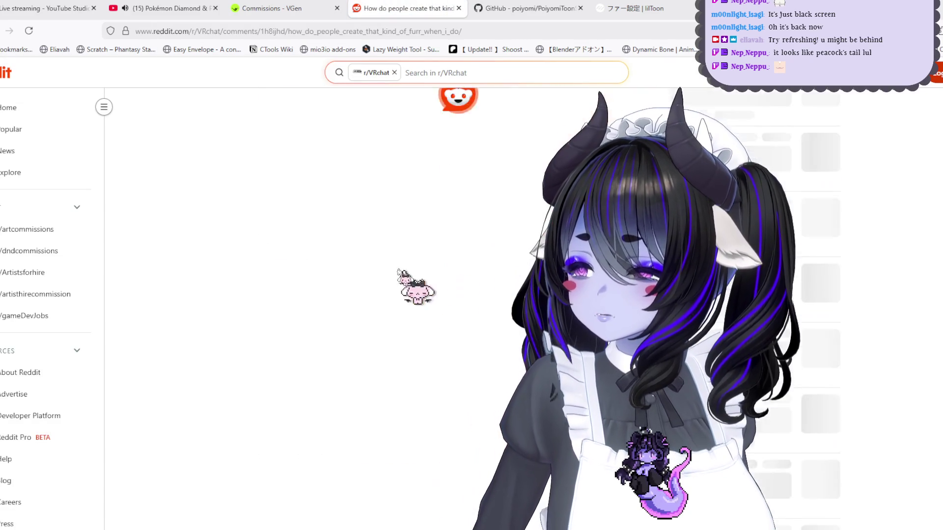
left_click(334, 237)
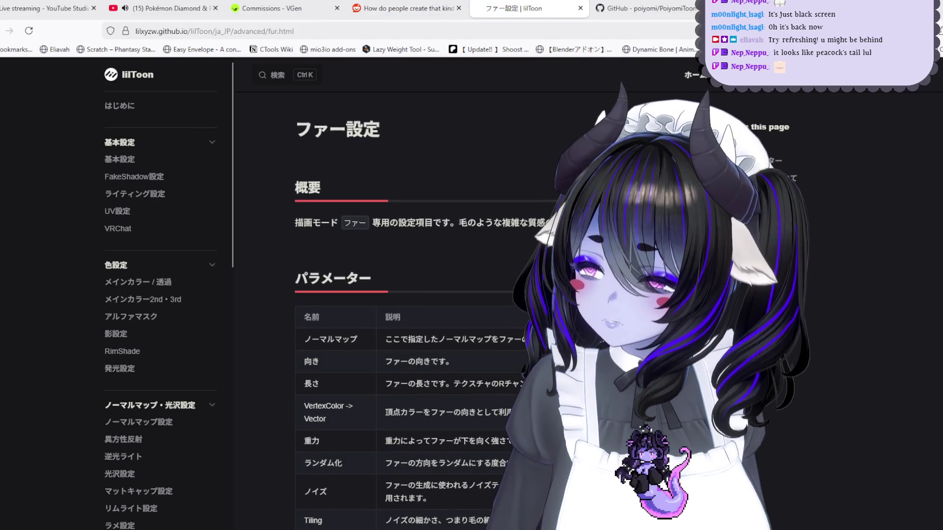
Step: Translate the fur settings overview paragraph by pasting it into DeepL in a new tab
triple_click(294, 223)
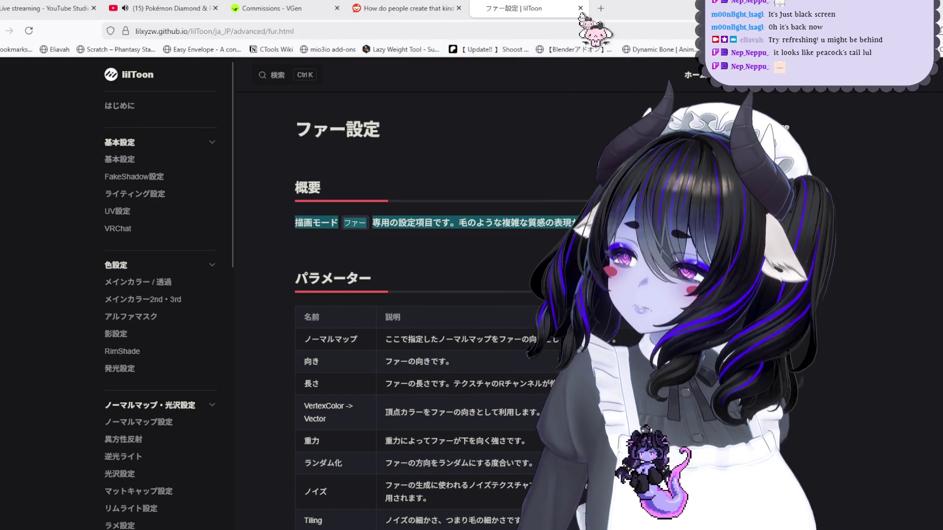
left_click(606, 10)
type("deepl")
key("Return")
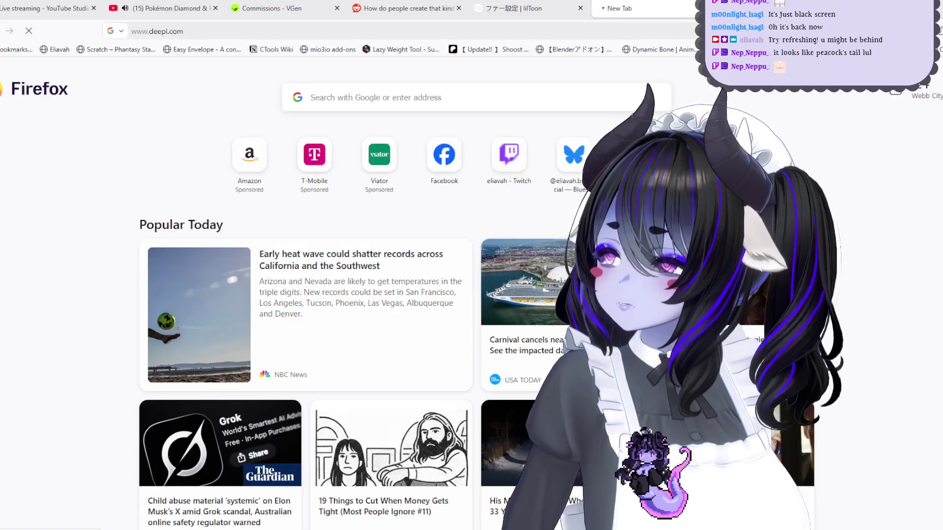
scroll(353, 259, "down", 4)
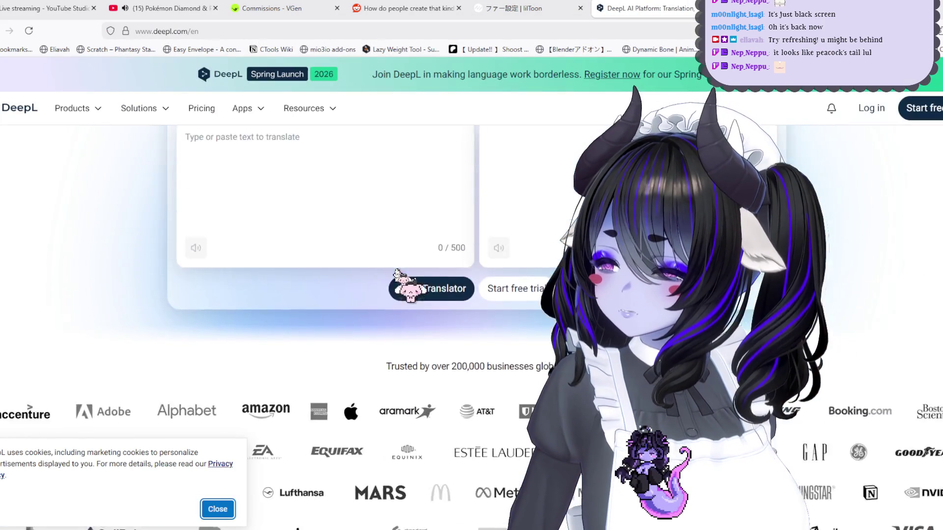
scroll(313, 314, "up", 4)
type("描画モードファー専用の設定項目です。毛のような複雑な質感の表現ができます。")
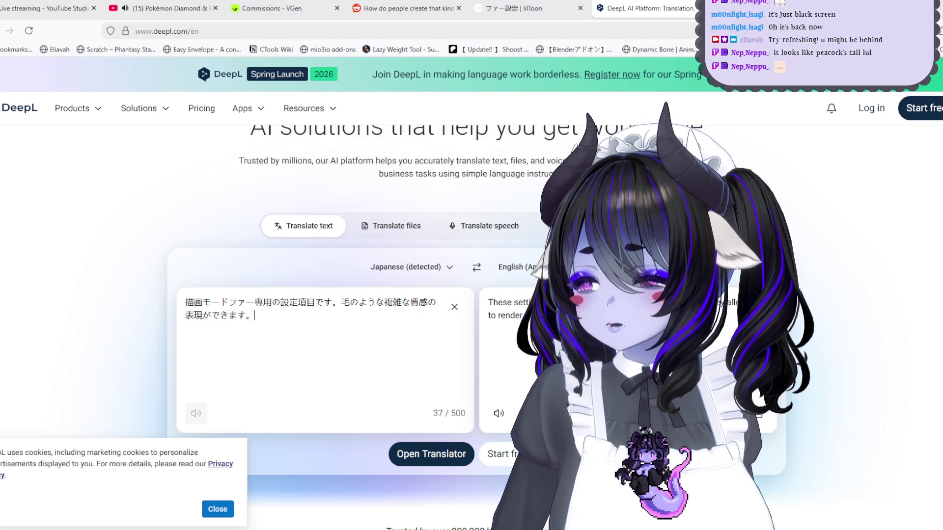
Step: Translate the Normal Map row in DeepL, then select the 向き direction row
left_click(535, 10)
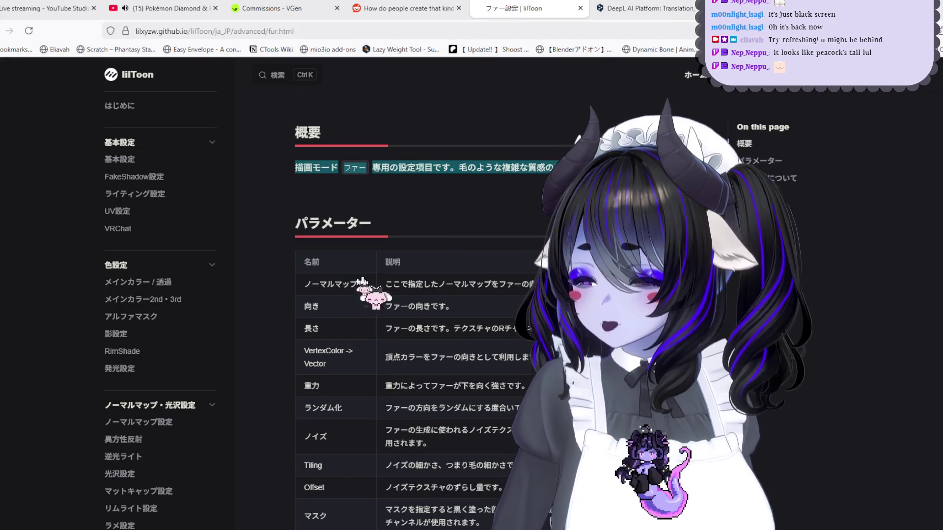
left_click_drag(302, 283, 511, 268)
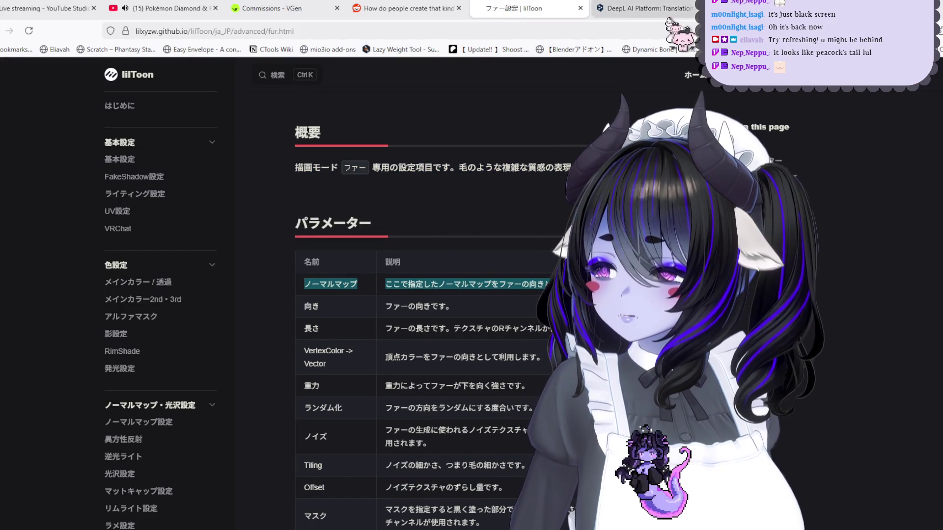
left_click(669, 11)
left_click(315, 308)
key("ctrl+a")
type("ノーマルマップ　ここで指定したノーマルマップをファーの向きとして利用できます")
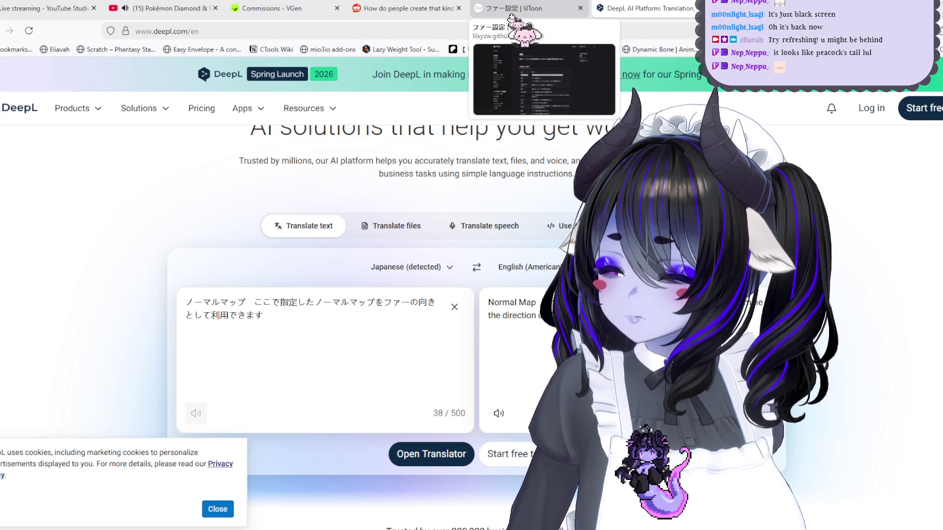
left_click(511, 15)
left_click_drag(454, 307, 302, 305)
key("ctrl+c")
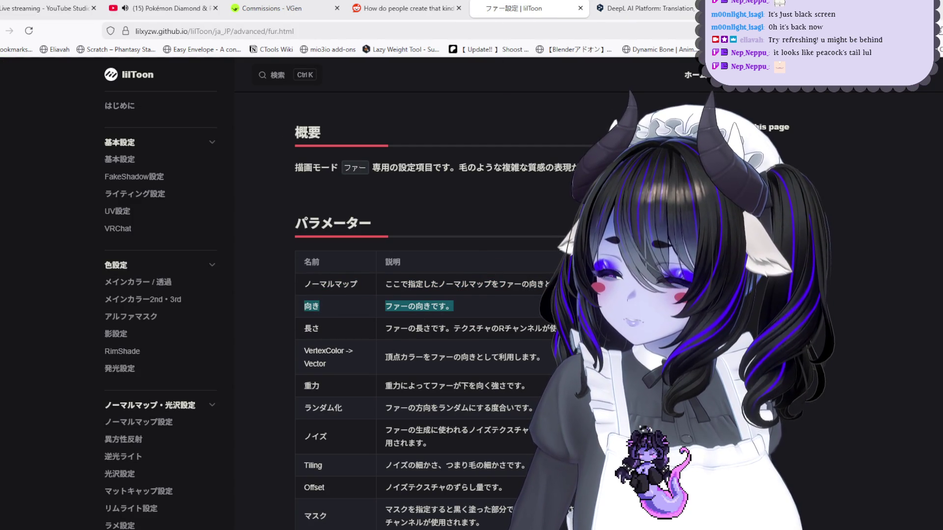
Step: Lower one of the tail material's fur values in Unity, then return to the browser
key("alt+Tab")
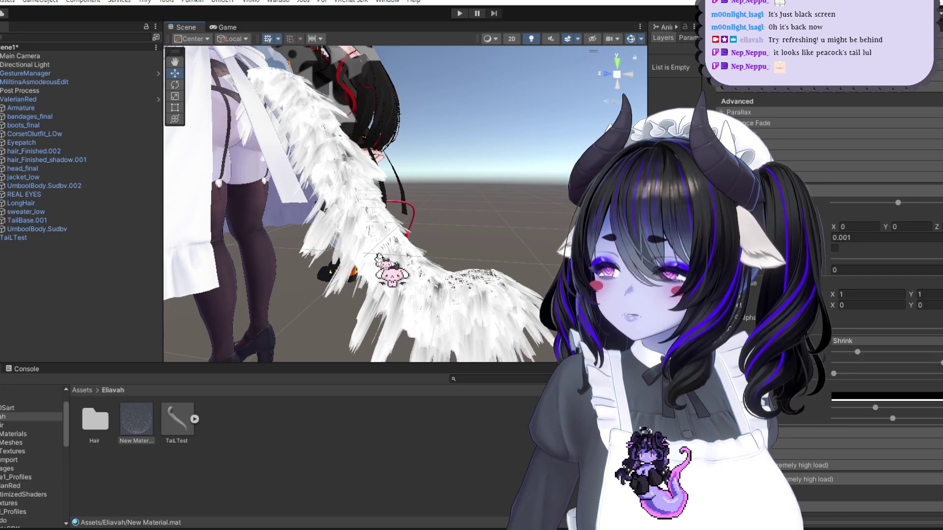
mouse_move(897, 202)
left_mouse_down()
mouse_move(849, 203)
mouse_move(923, 204)
mouse_move(832, 203)
mouse_move(855, 207)
left_mouse_up()
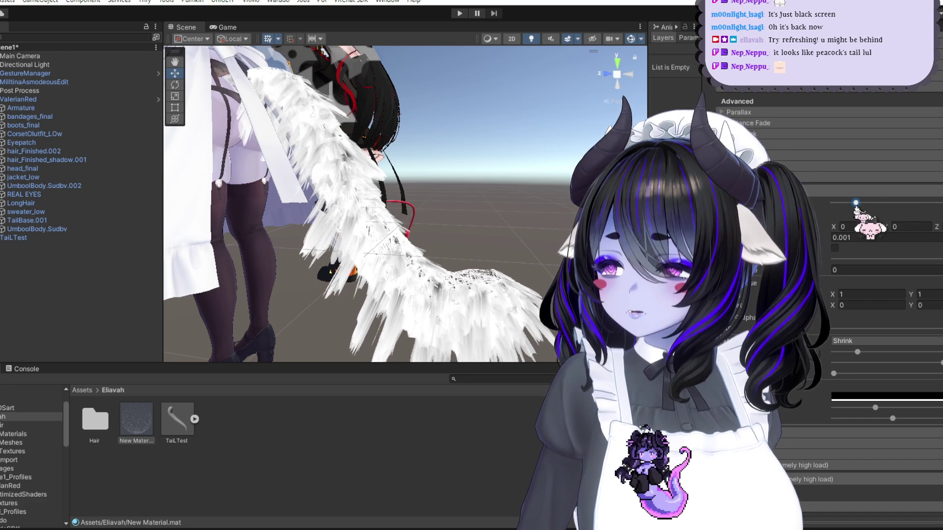
key("alt+Tab")
left_click(638, 9)
Step: Translate the 向き row 'ファーの向きです。' in DeepL
left_click(402, 317)
key("ctrl+a")
key("ctrl+v")
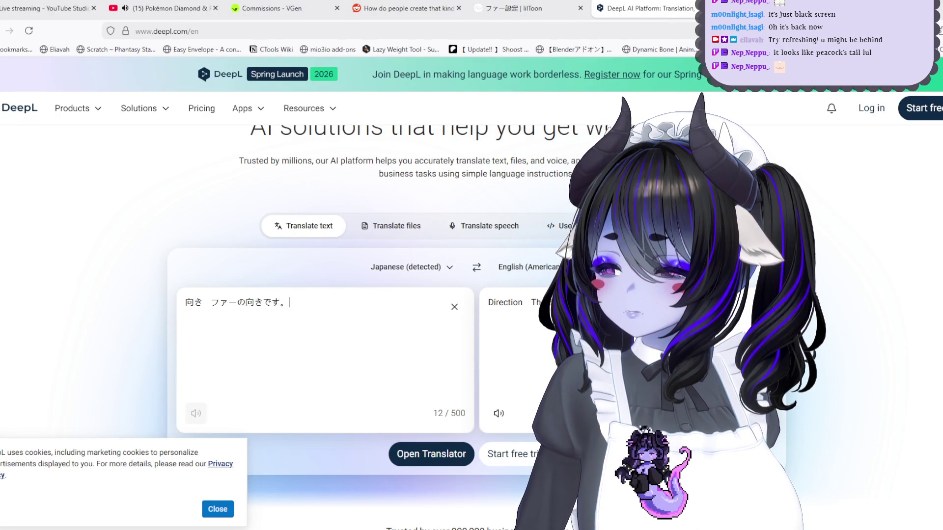
left_click(528, 8)
Step: Back in Unity, lower one fur setting and raise another to reshape the tail shading
key("alt+Tab")
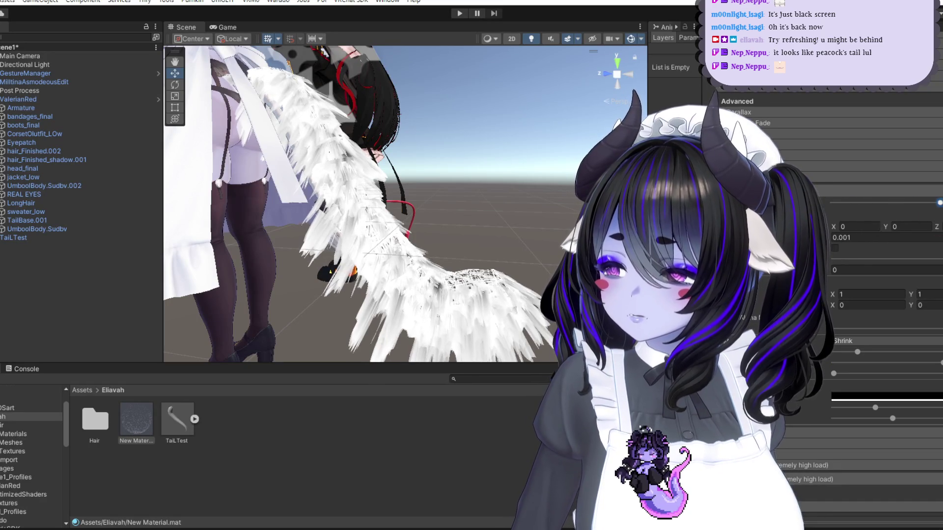
left_click(886, 203)
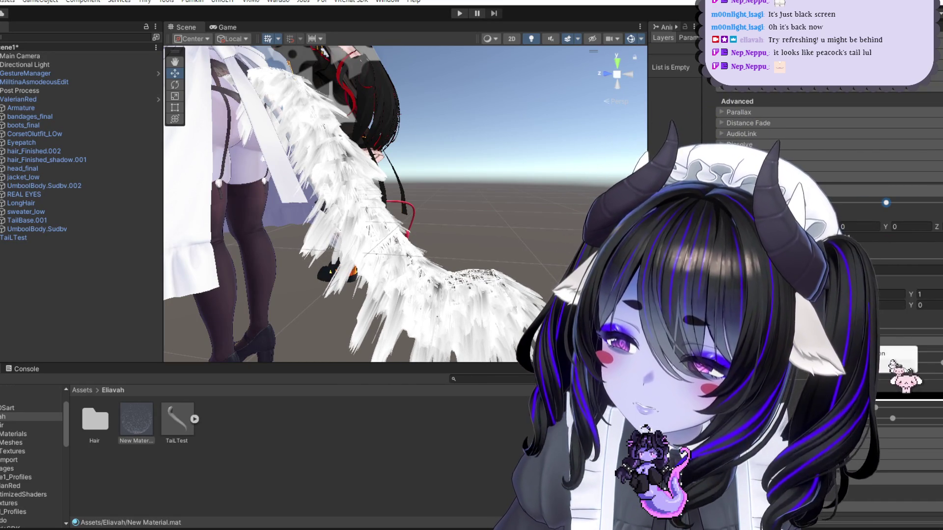
left_click(933, 259)
left_click_drag(933, 259, 859, 259)
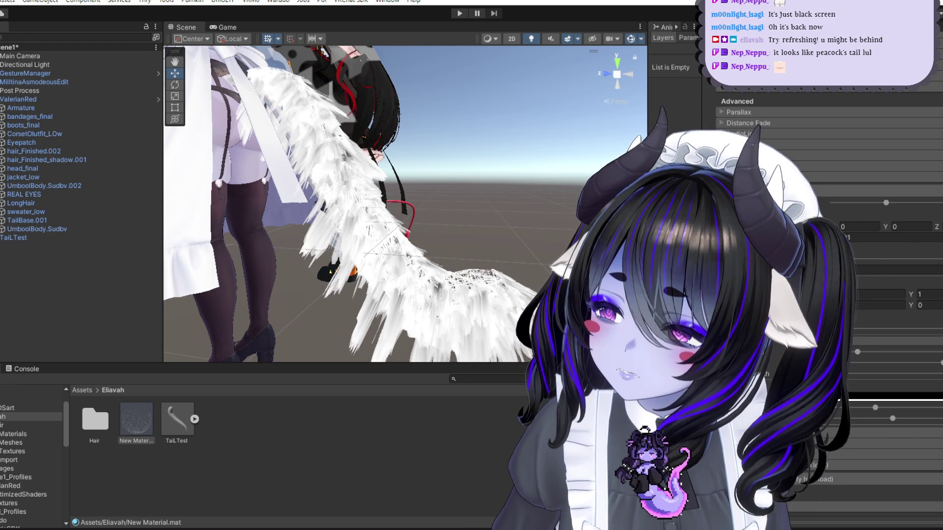
left_click_drag(827, 206, 921, 202)
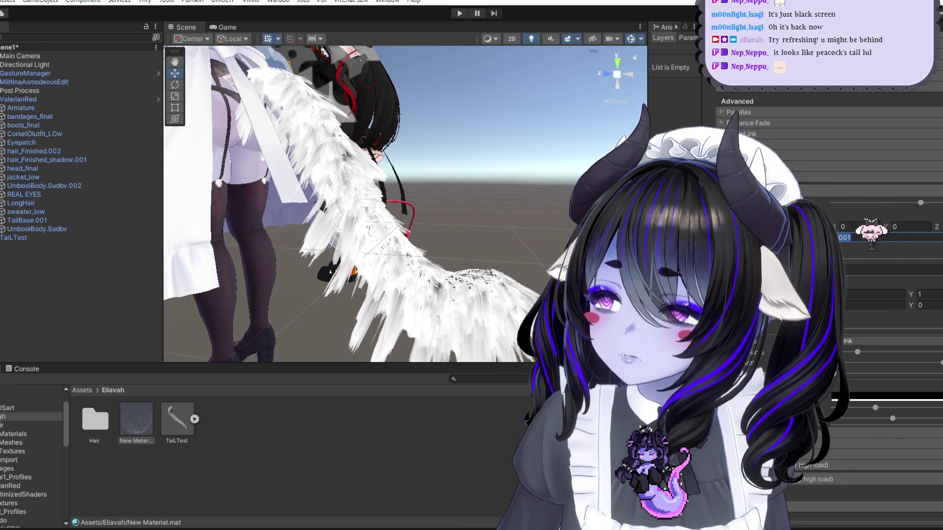
Step: Try tail fur values 0.009, 0.0001, 0.0002 and 0.0005, ending back at 0.0002
type("0.009")
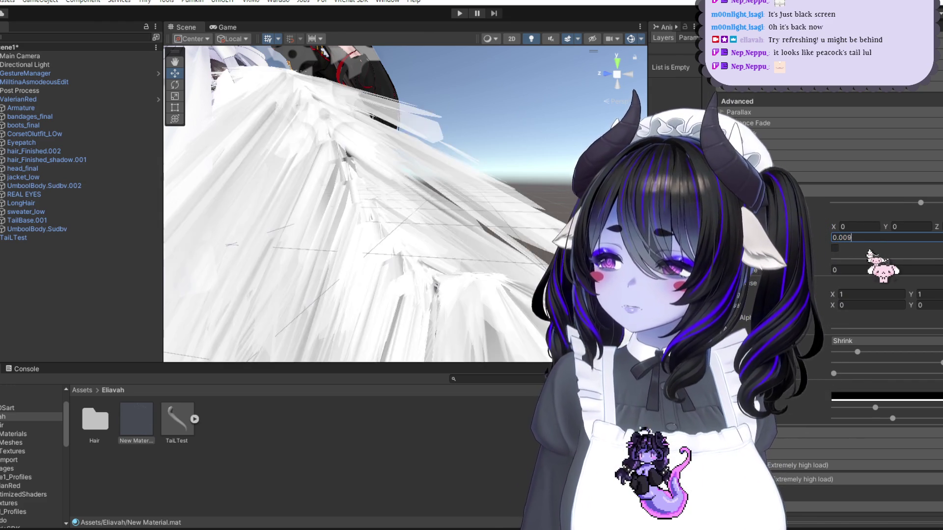
key("BackSpace")
type("01")
key("BackSpace")
type("2")
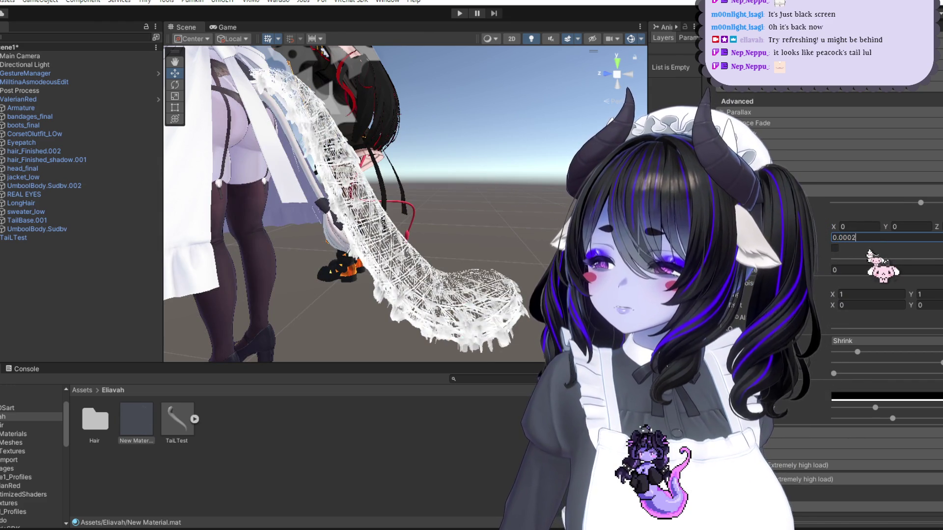
key("BackSpace")
type("5")
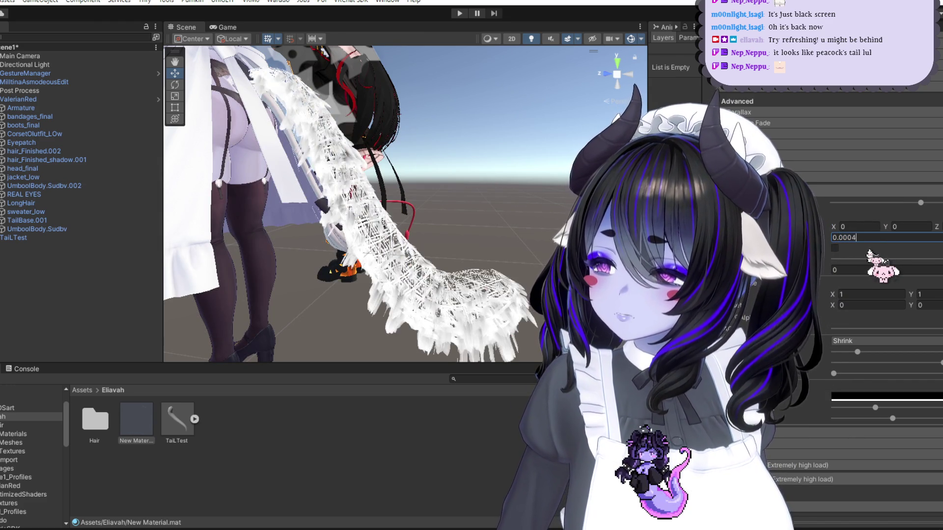
key("BackSpace")
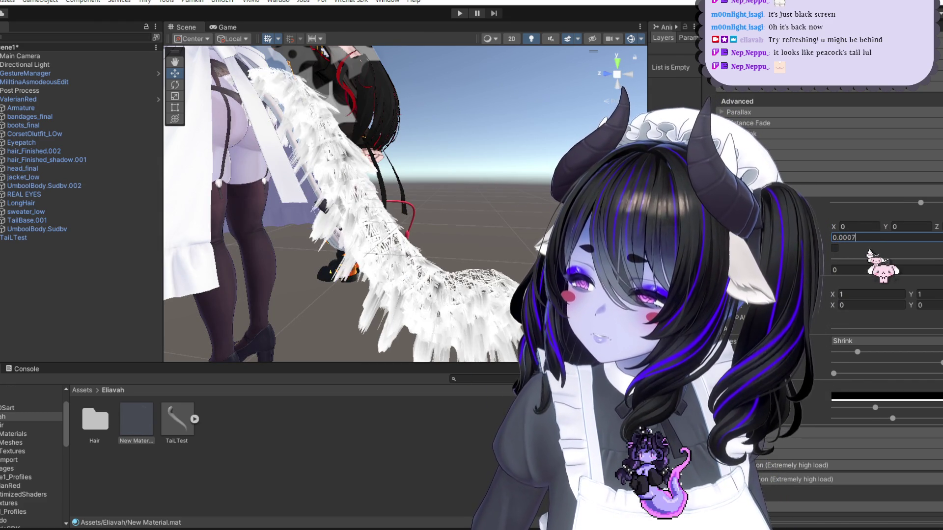
type("2")
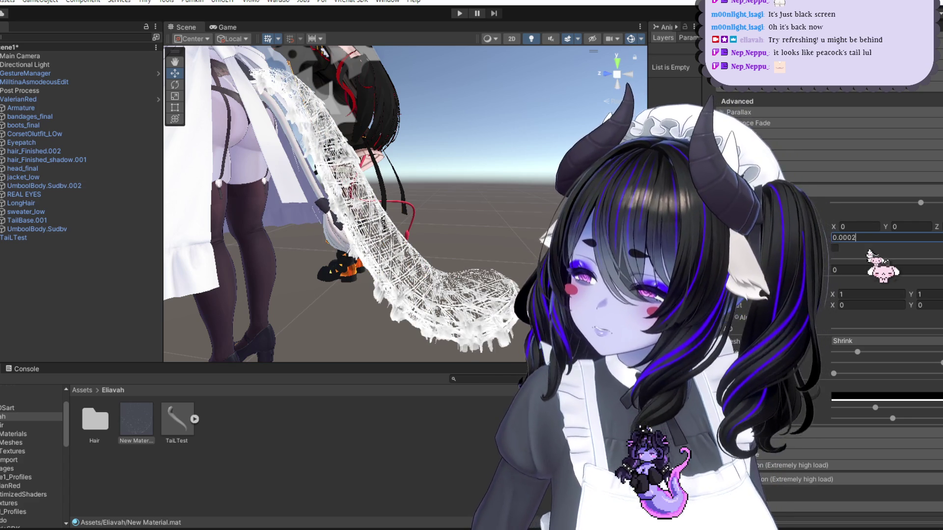
Step: Zoom in on the tail, try 0.003, and settle the fur value at 0.001
scroll(494, 301, "up", 3)
middle_click_drag(432, 291, 828, 267)
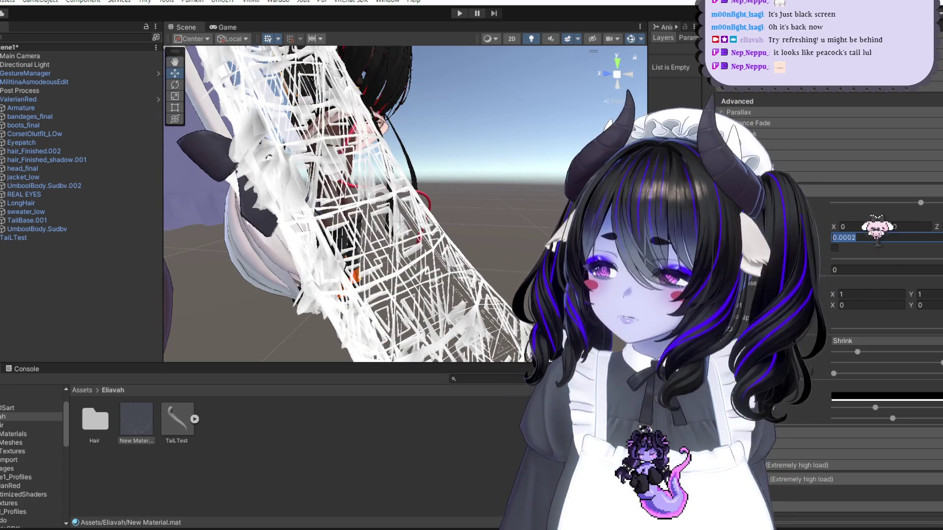
type("0.003")
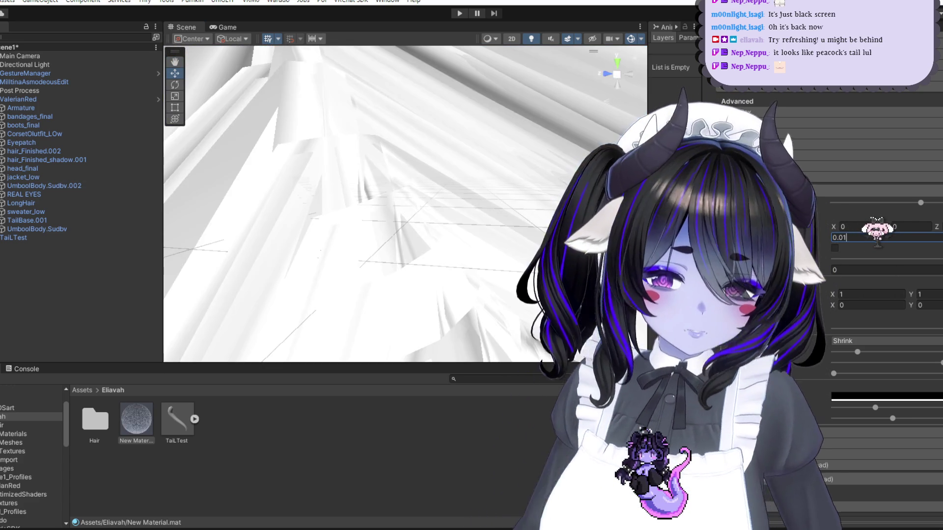
key("BackSpace")
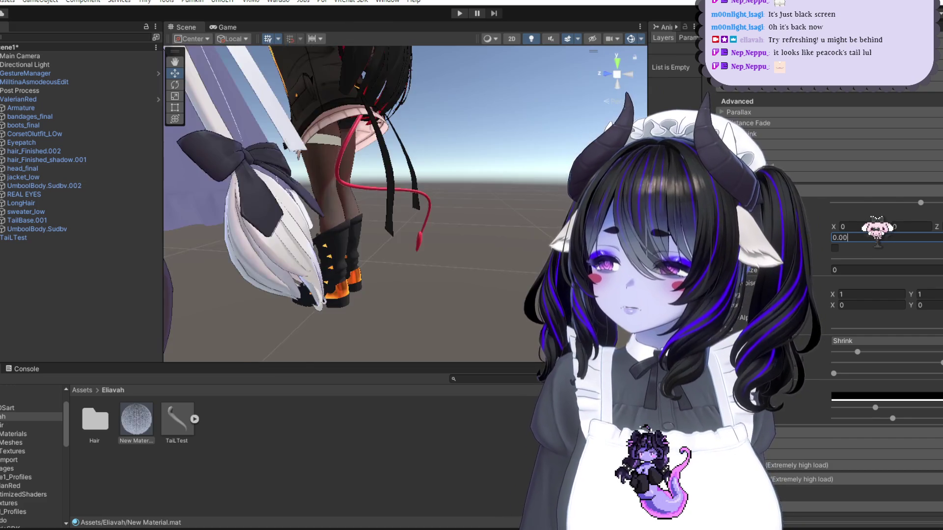
type("01")
mouse_move(510, 235)
middle_mouse_down()
mouse_move(514, 226)
mouse_move(519, 250)
middle_mouse_up()
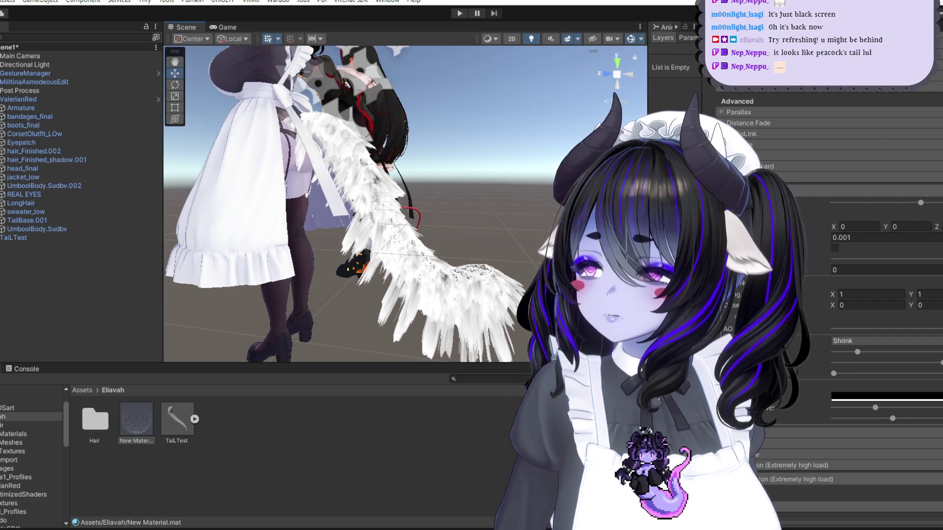
key("alt+Tab")
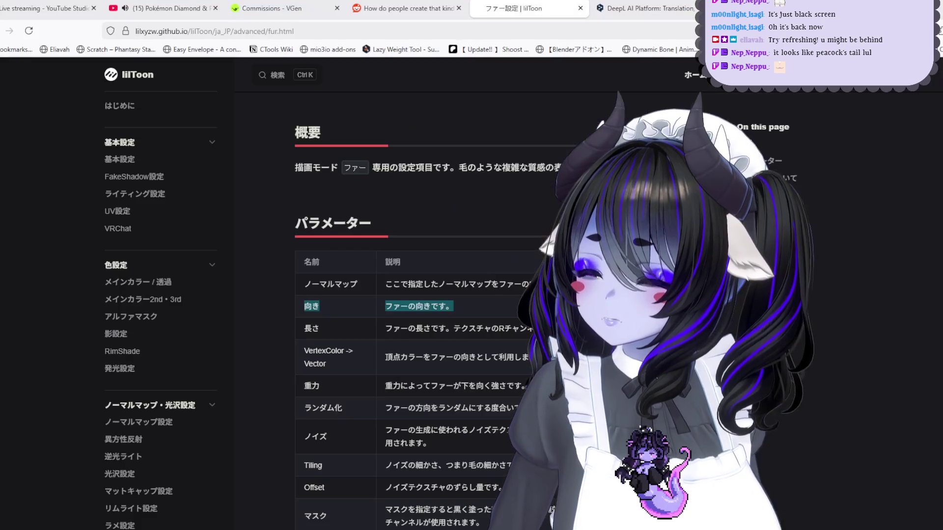
Step: Translate the lilToon fur length description into English in DeepL
scroll(428, 319, "down", 2)
triple_click(407, 274)
key("ctrl+Tab")
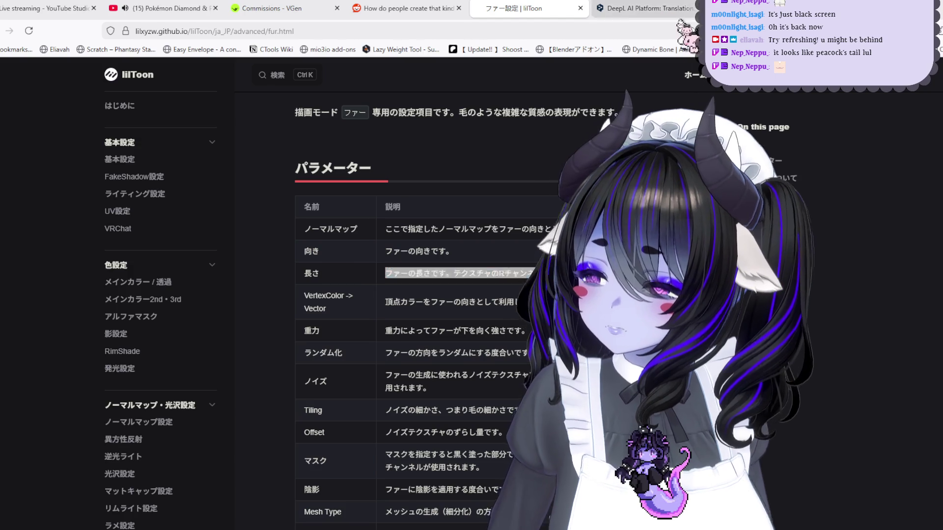
key("ctrl+a")
type("ファーの長さです。テクスチャのRチャンネルが使用されます。")
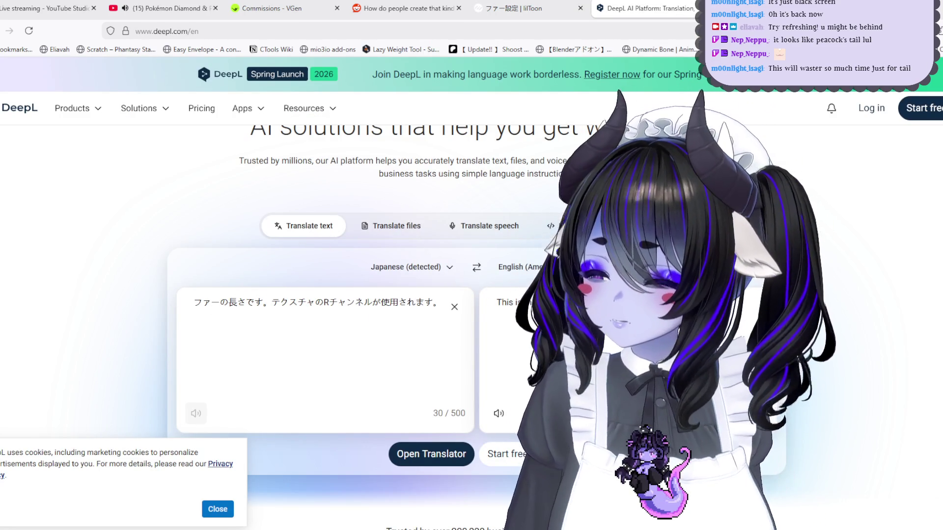
key("alt+Tab")
key("alt+Tab")
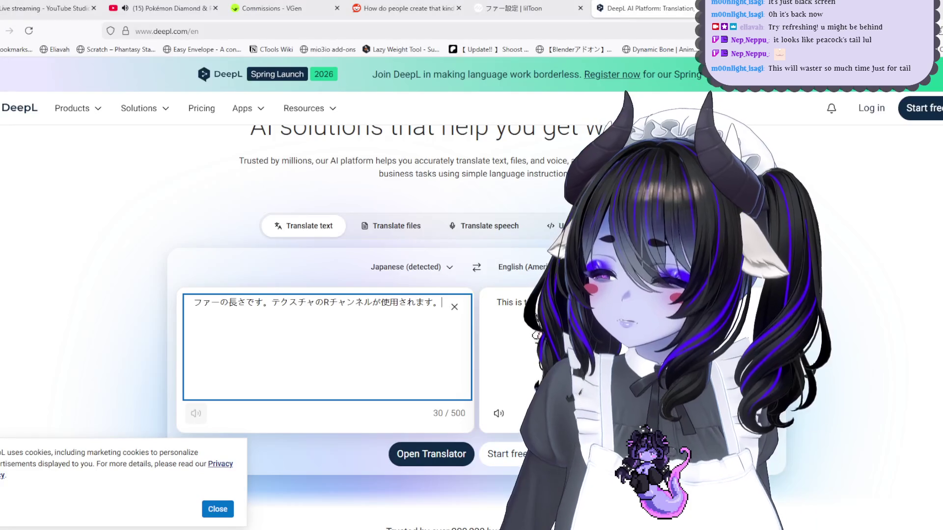
key("alt+Tab")
key("alt+Tab")
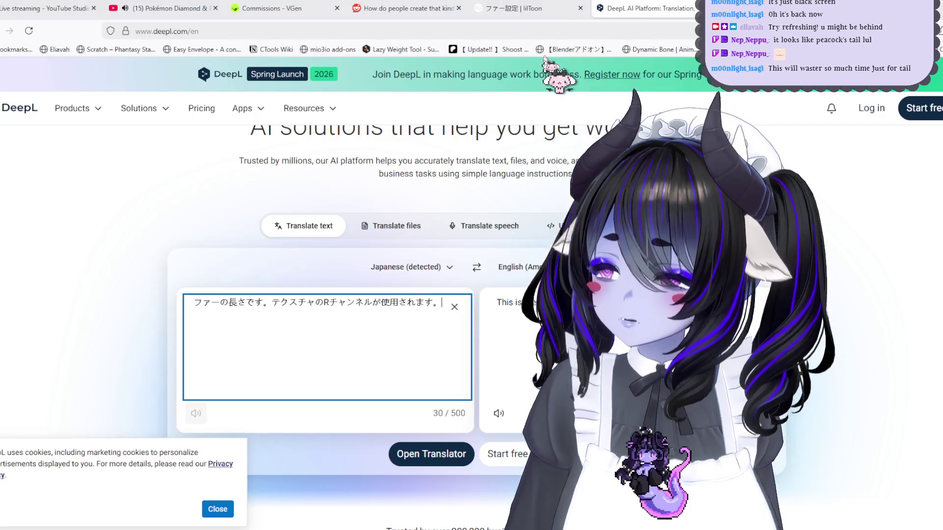
Step: Translate the VertexColor -> Vector description in DeepL and check the tail in Unity
left_click(539, 11)
left_click_drag(538, 302, 53, 284)
left_click(618, 15)
left_click(378, 317)
key("ctrl+a")
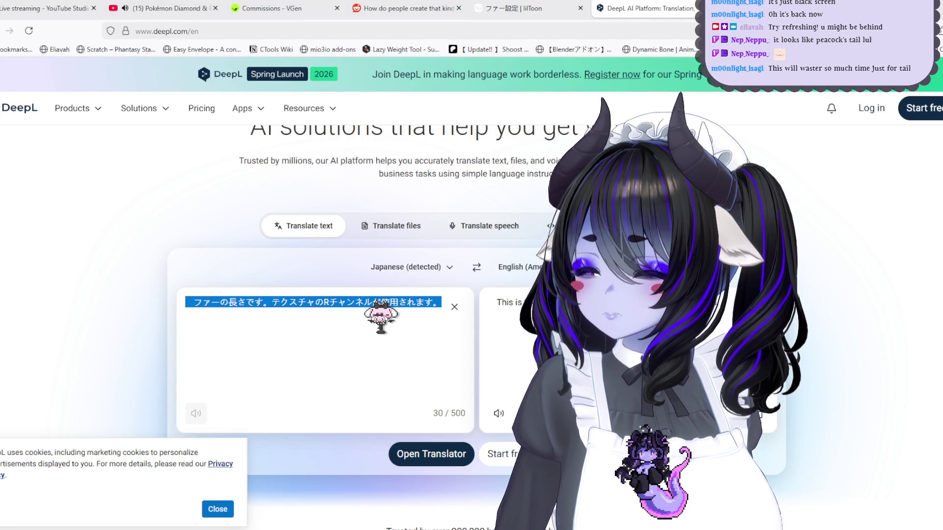
key("ctrl+v")
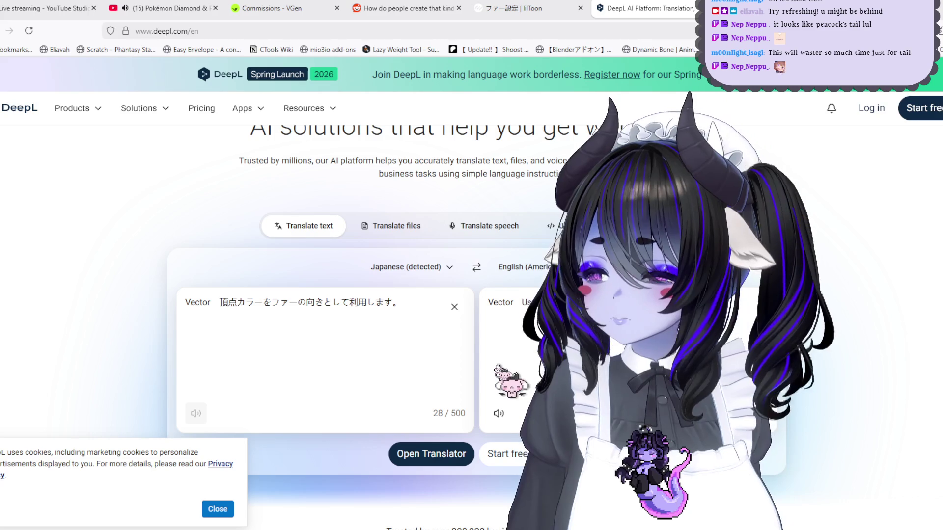
key("alt+Tab")
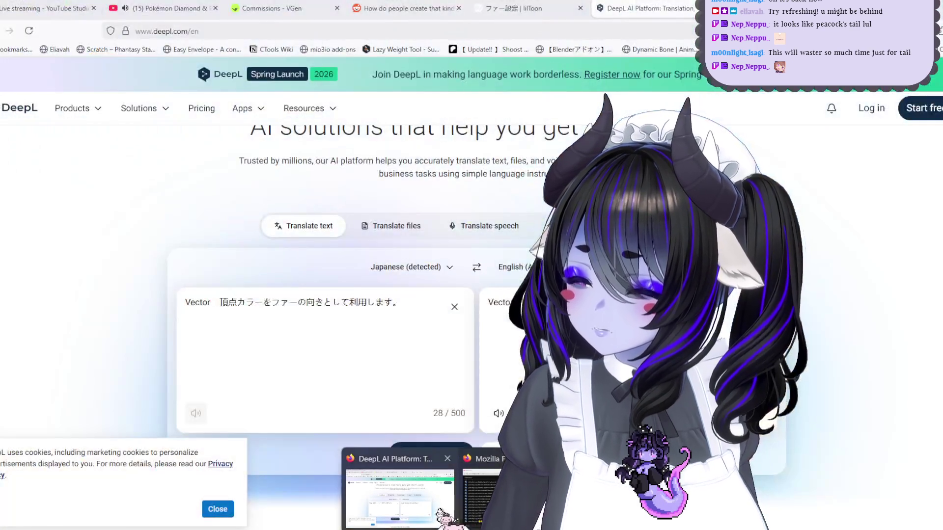
Step: Translate the gravity description in DeepL, then tweak a fur setting on the tail in Unity
left_click(400, 488)
left_click(553, 11)
scroll(442, 295, "down", 1)
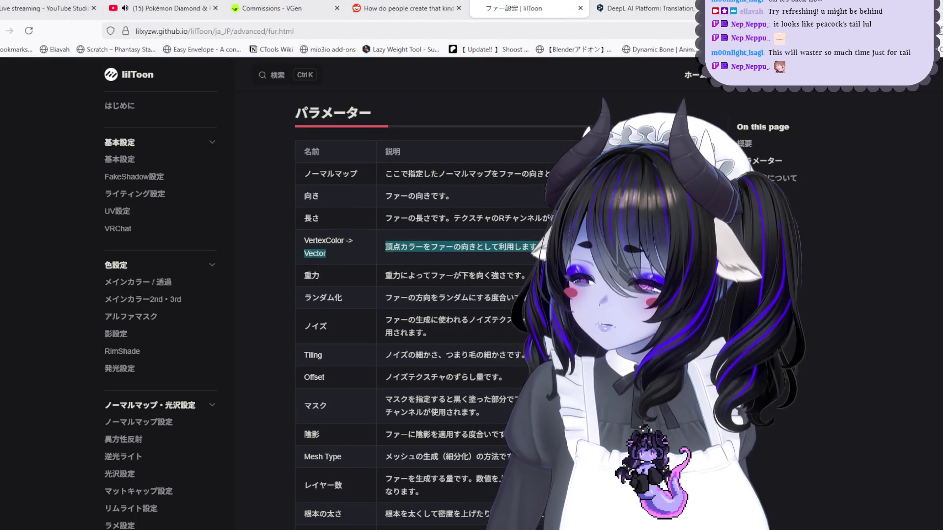
left_click_drag(528, 275, 408, 275)
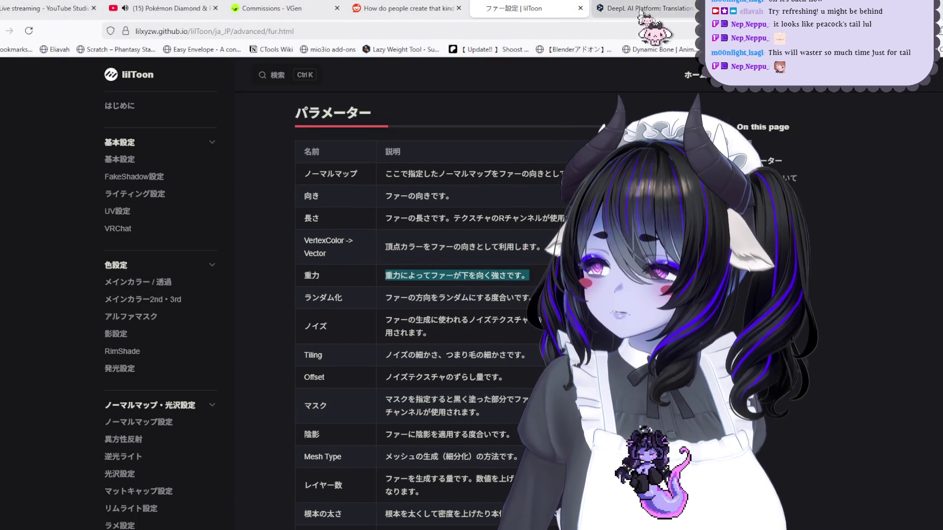
left_click(640, 18)
key("ctrl+a")
type("重力によってファーが下を向く強さです。")
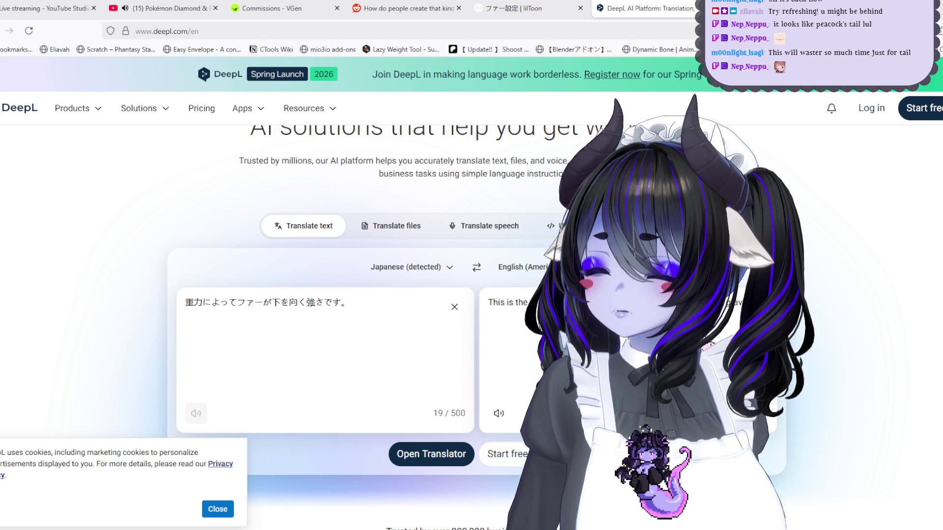
key("alt+Tab")
left_click_drag(857, 265, 840, 273)
key("alt+Tab")
Step: Translate the randomness (ランダム化) description into English in DeepL
left_click(532, 9)
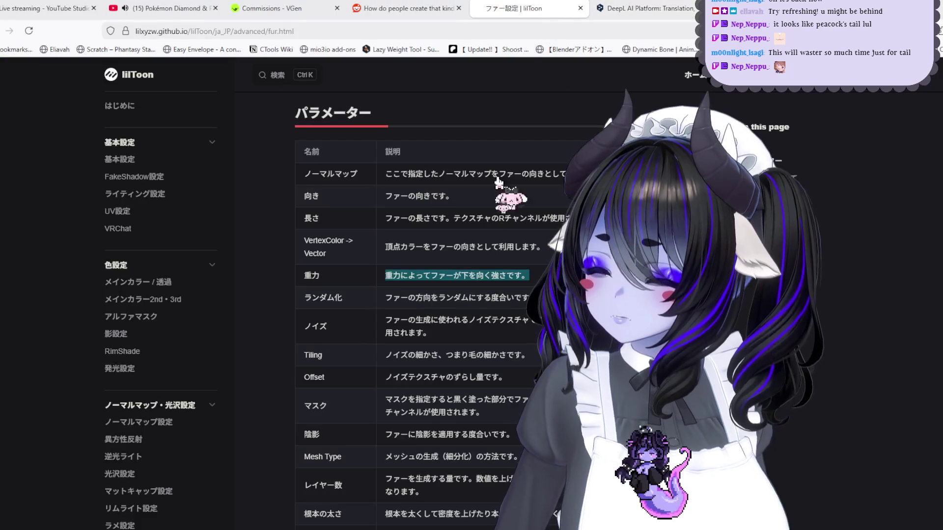
triple_click(376, 298)
key("ctrl+c")
left_click(619, 9)
left_click(395, 302)
key("ctrl+a")
key("ctrl+v")
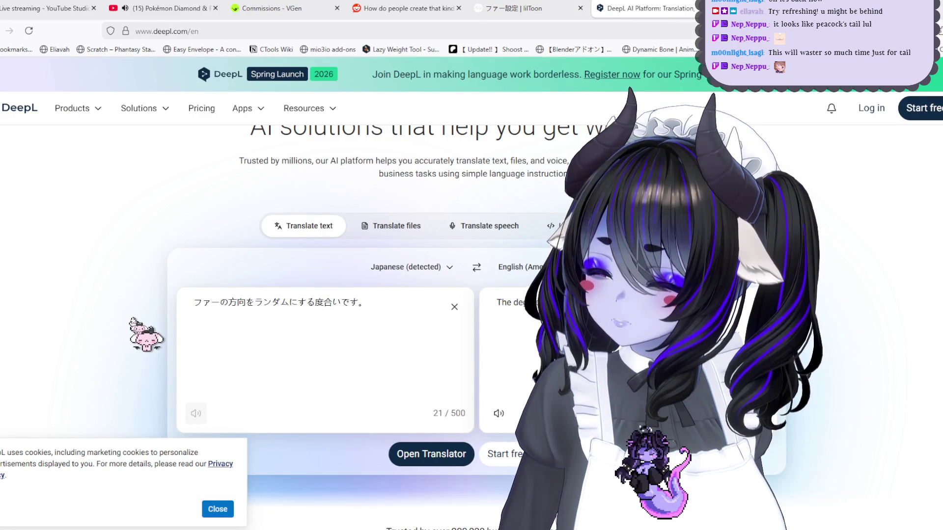
Step: Translate the noise (ノイズ) description in DeepL, then go back to Unity
left_click(511, 9)
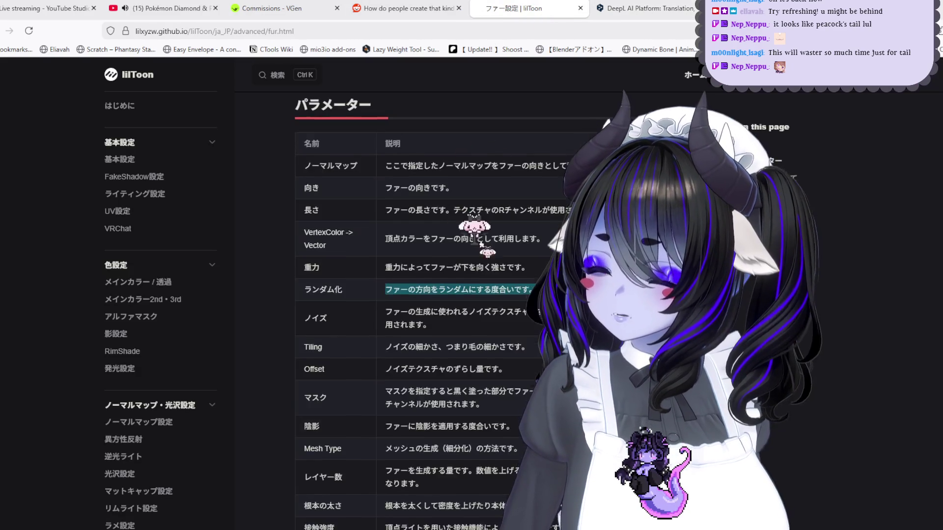
triple_click(387, 271)
key("ctrl+c")
left_click(619, 9)
key("ctrl+a")
key("ctrl+v")
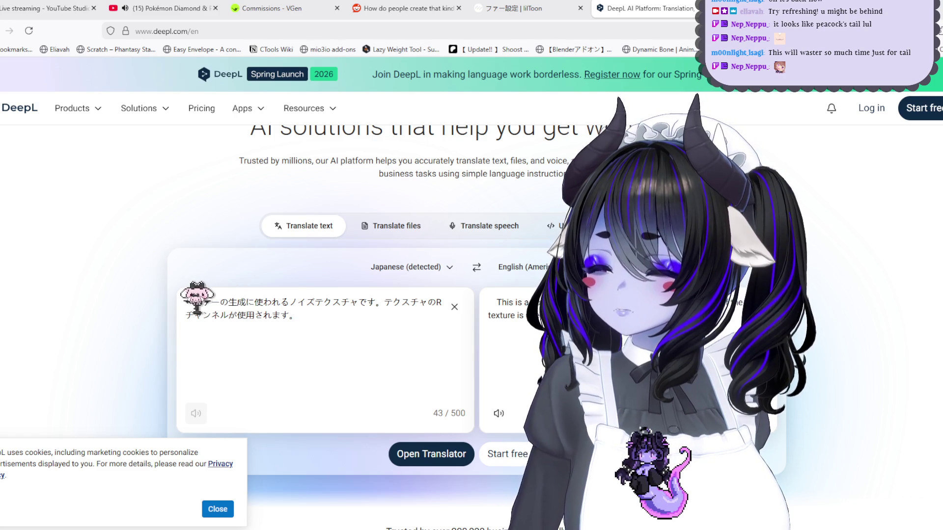
key("alt+Tab")
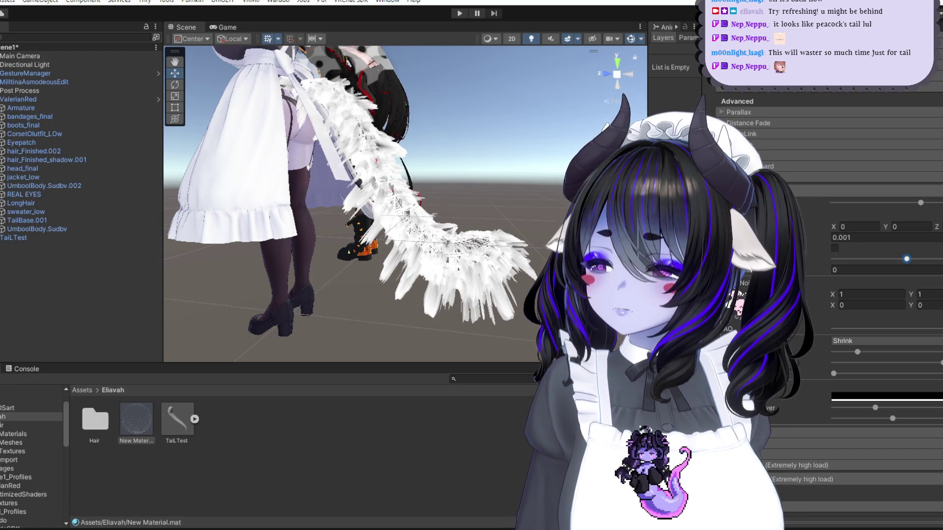
Step: Preview the lil_noise_fur texture from the lilToon package
left_click(736, 297)
double_click(383, 420)
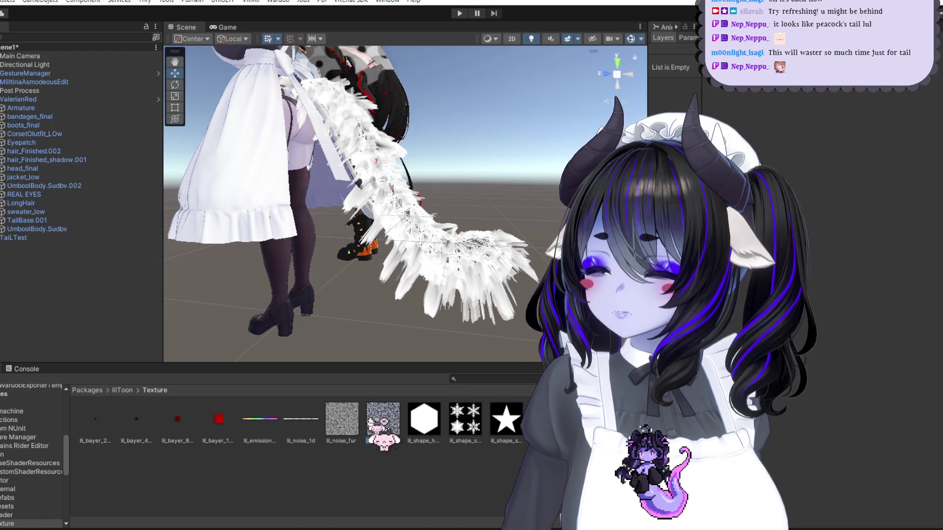
key("alt+Tab")
Step: Select the tail, open New Material from Assets > Eliavah, and scroll to its fur options
left_click(417, 260)
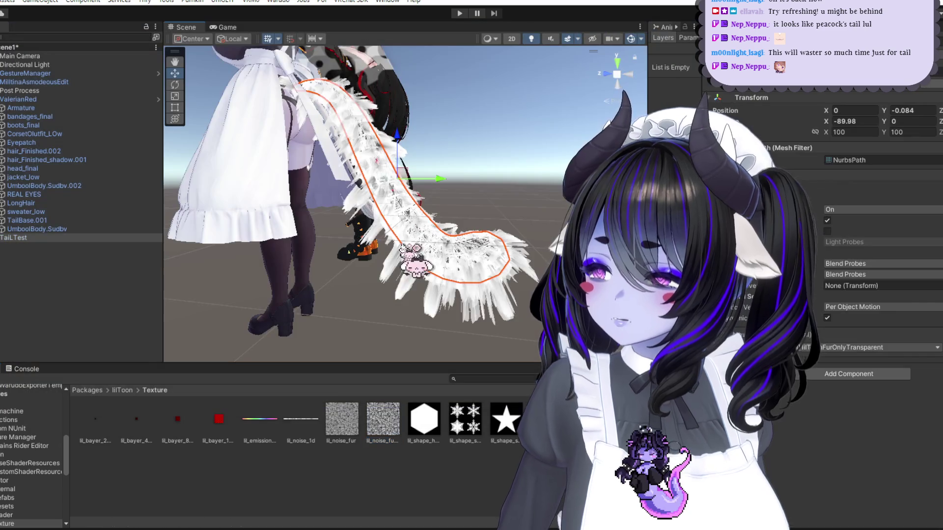
scroll(22, 448, "up", 3)
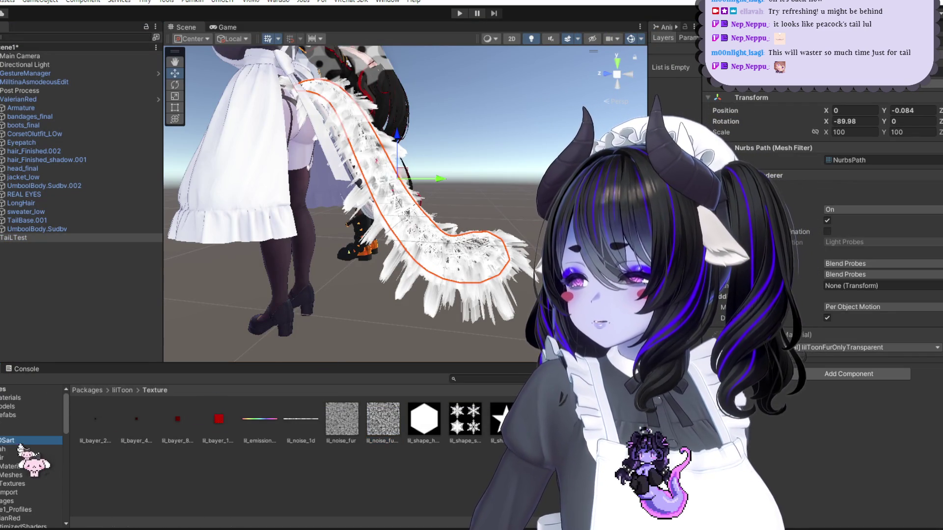
left_click(22, 449)
left_click(174, 427)
left_click(136, 420)
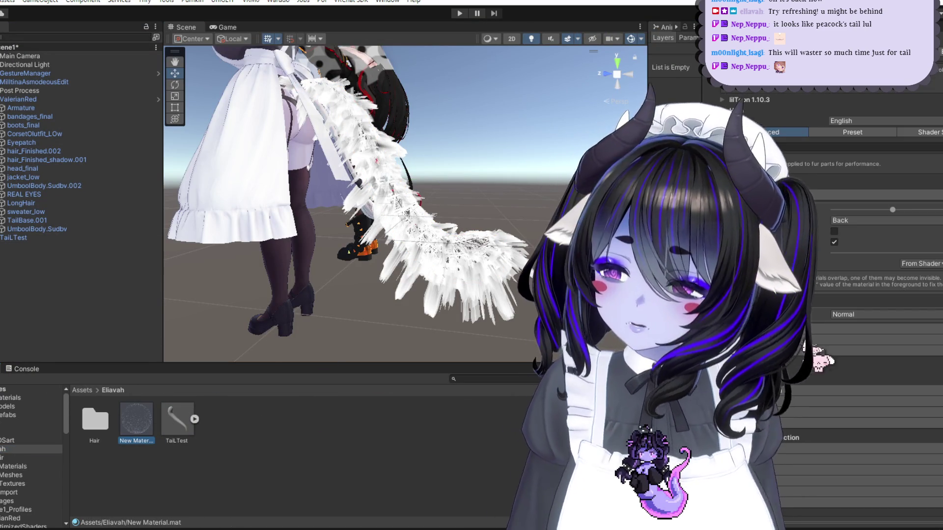
scroll(828, 360, "down", 5)
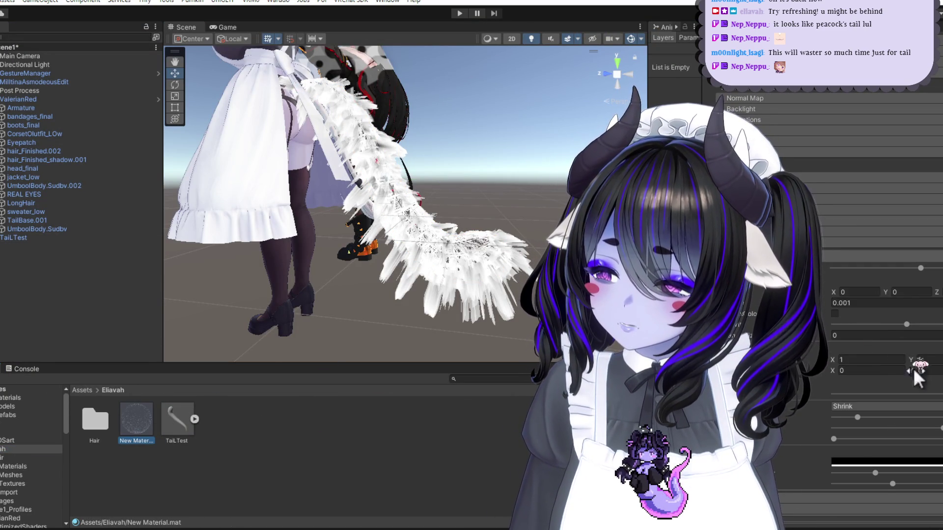
scroll(928, 383, "down", 3)
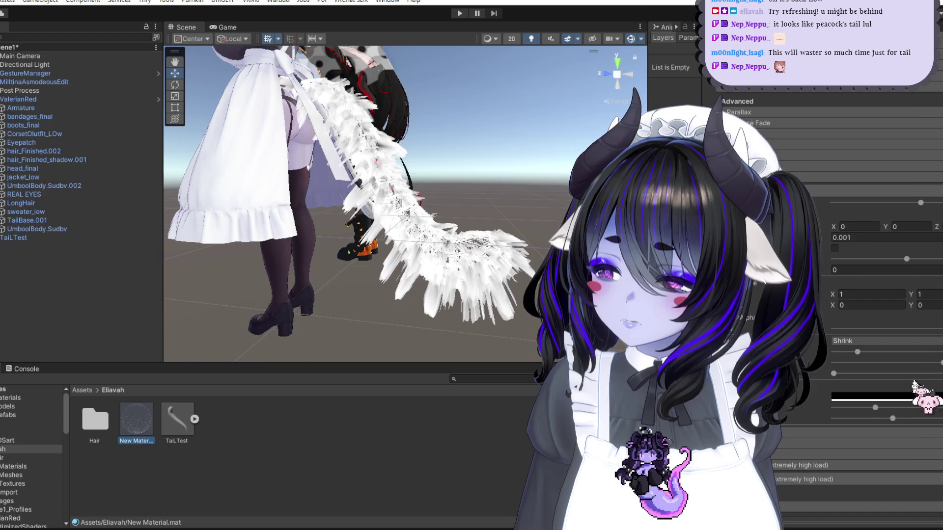
key("alt+Tab")
key("alt+Tab")
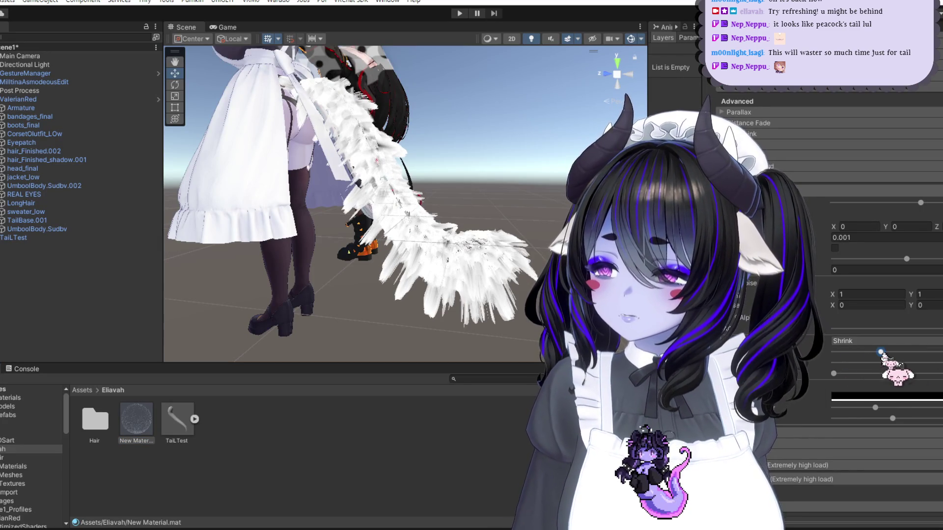
key("alt+Tab")
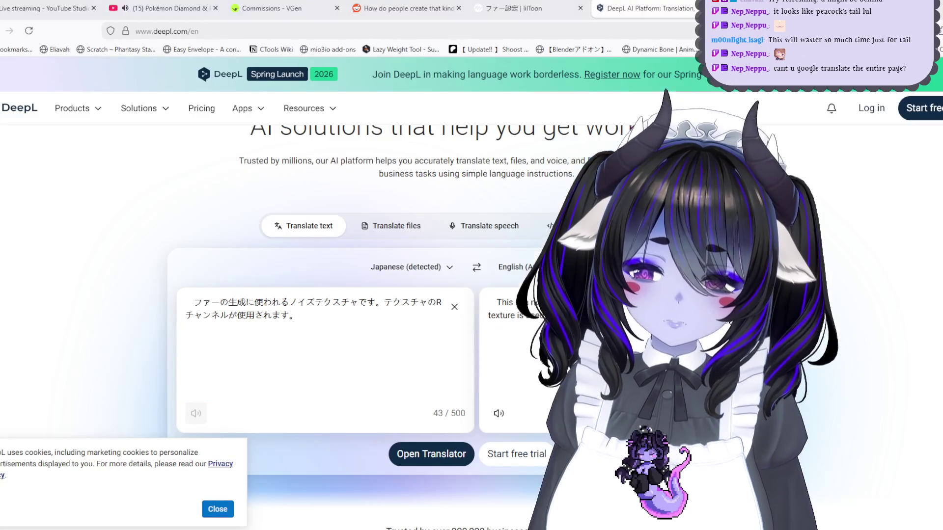
Step: Copy the lilToon fur docs address and search 'google translate' in a new tab
left_click(511, 8)
scroll(442, 295, "down", 3)
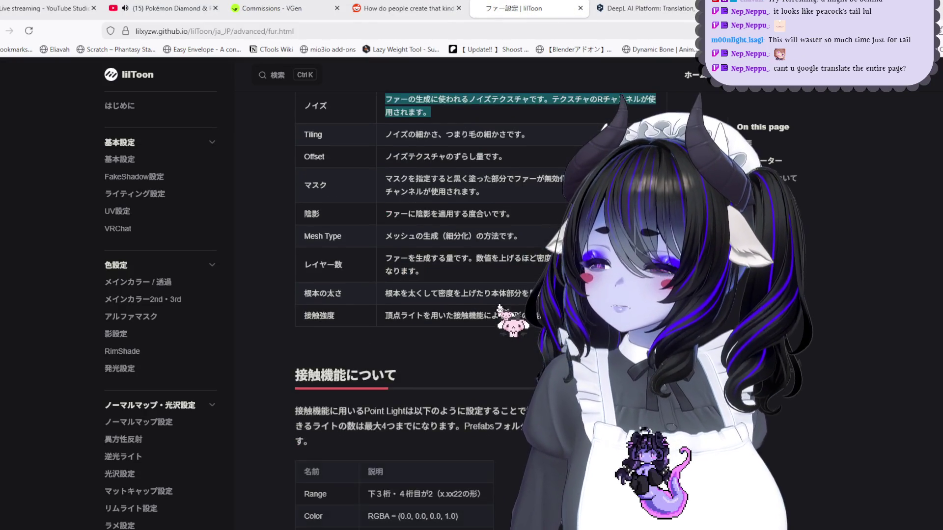
scroll(442, 294, "up", 3)
key("ctrl+l")
key("ctrl+t")
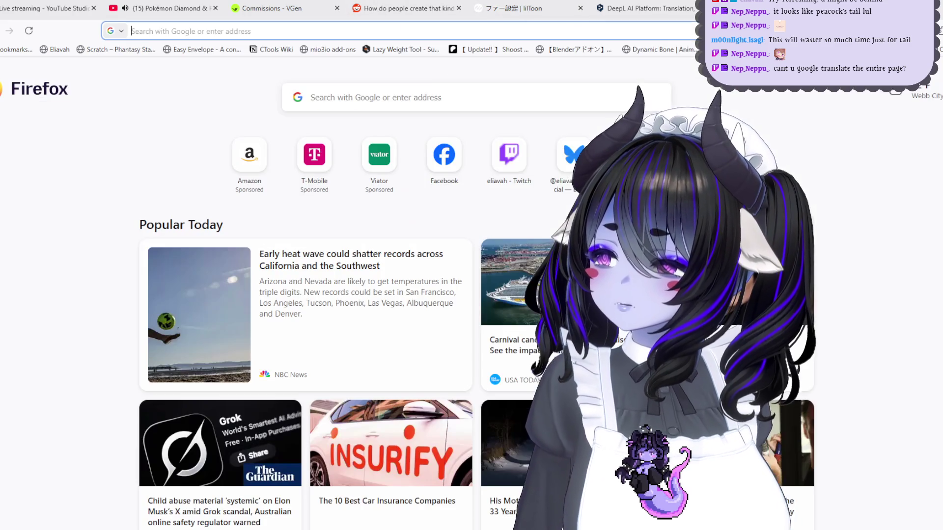
type("google translate")
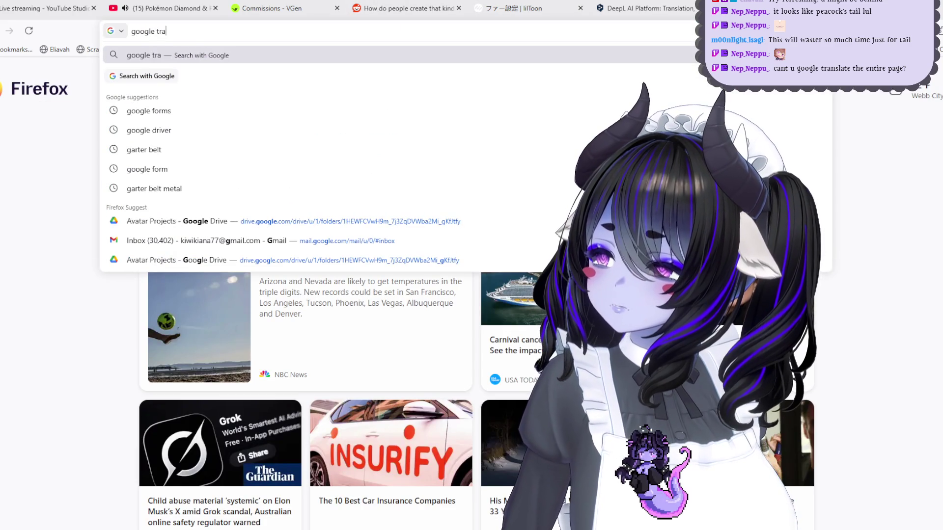
key("Return")
Step: Try the docs address in DeepL, undo it, and open Google's 'Translate documents & websites' help
left_click(620, 8)
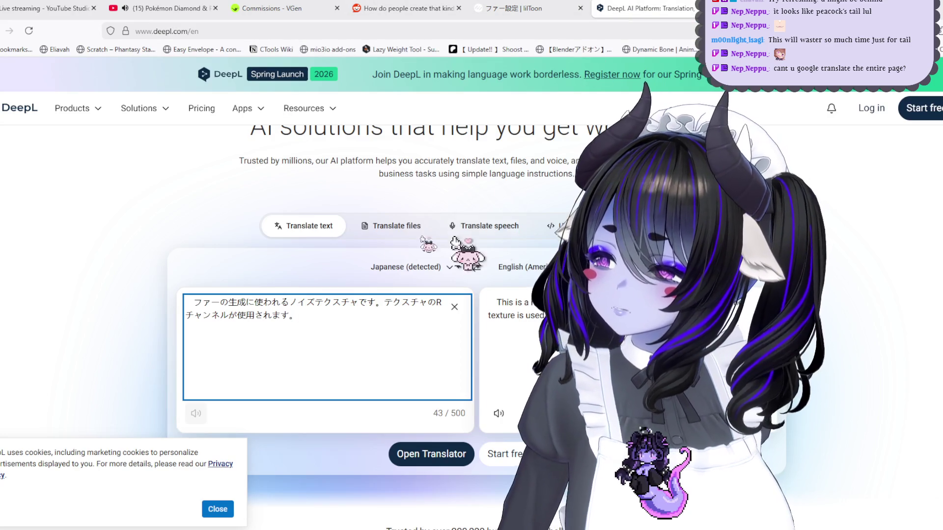
key("ctrl+a")
key("ctrl+v")
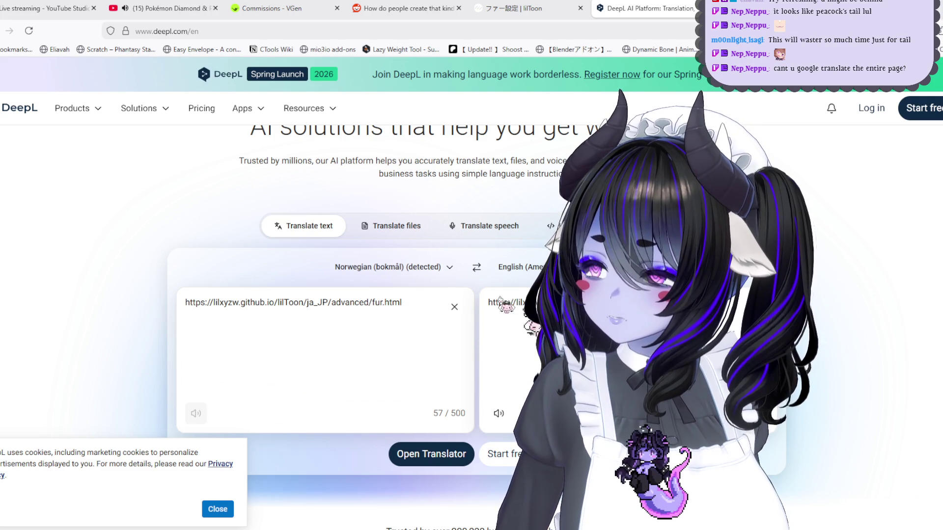
key("ctrl+z")
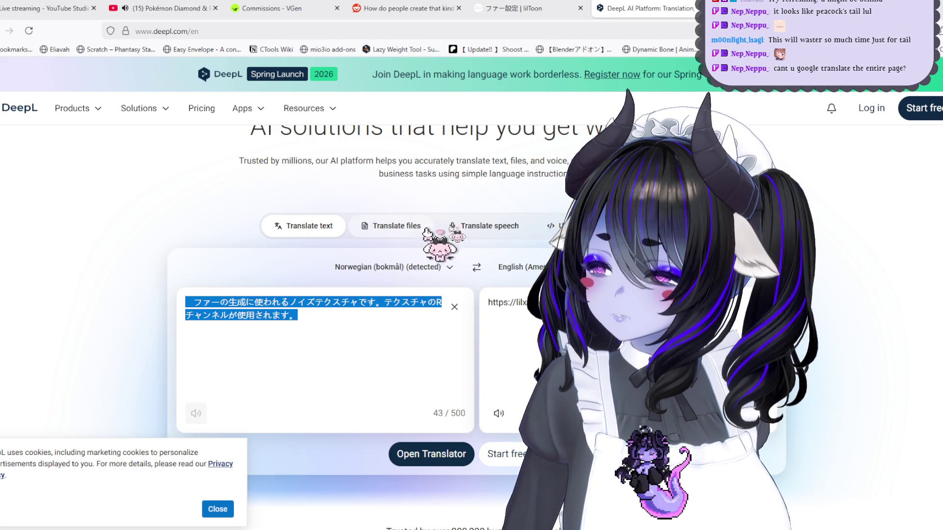
key("alt+Left")
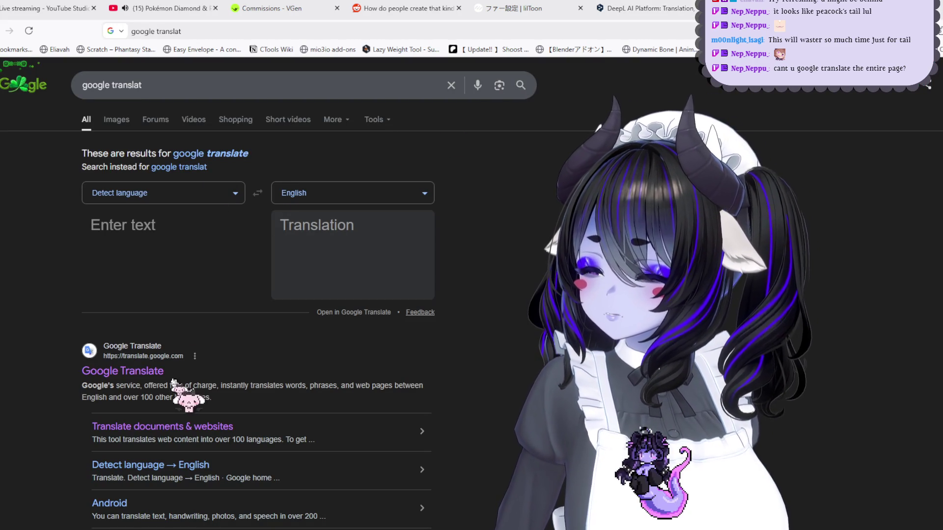
left_click(172, 425)
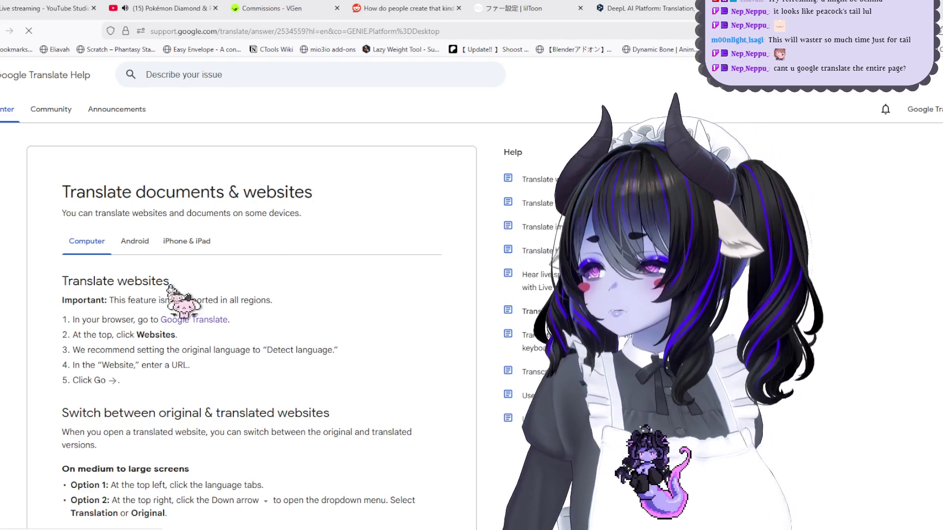
Step: Translate the lilToon fur.html page from Japanese to English using Google Translate's Websites mode
left_click(913, 109)
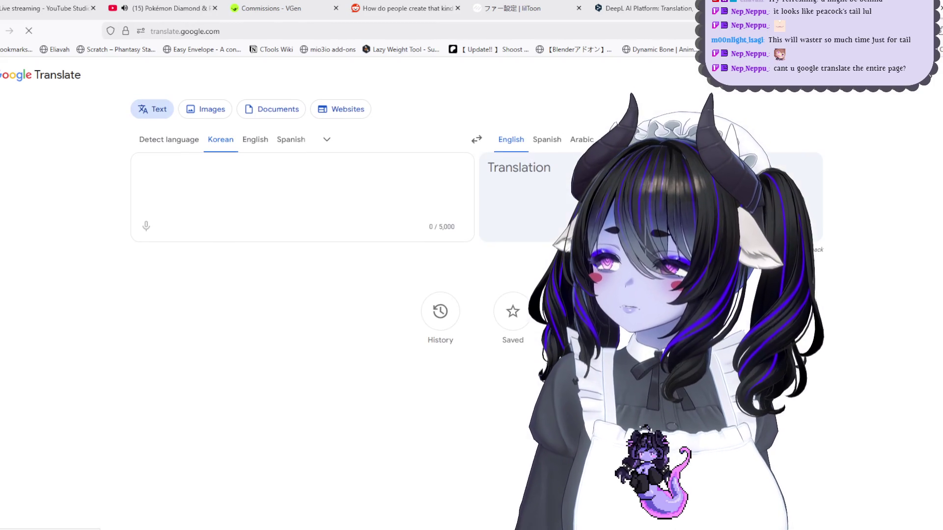
left_click(343, 110)
key("ctrl+v")
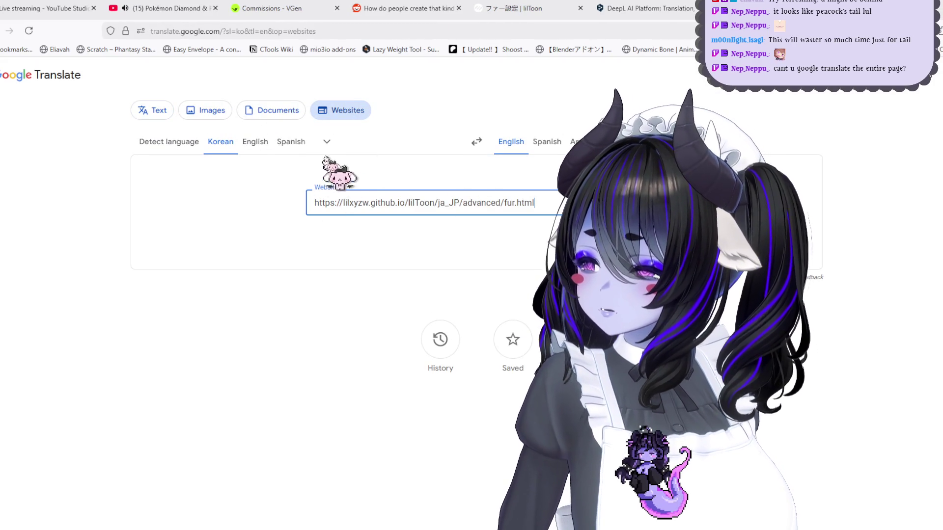
left_click(326, 142)
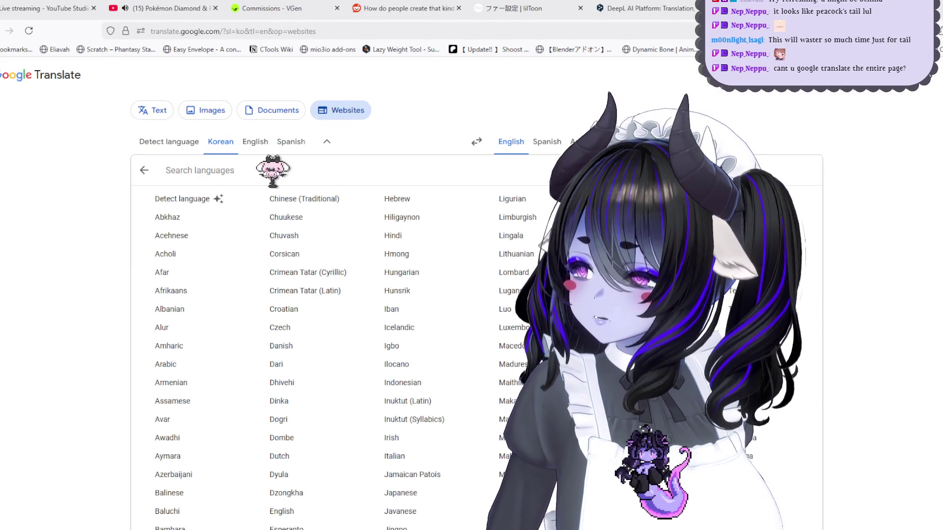
type("ja")
key("Return")
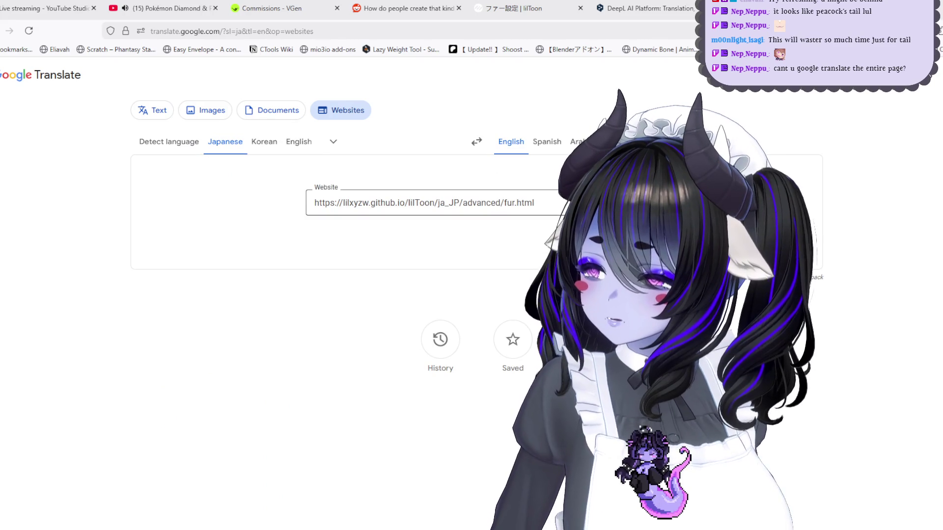
key("Return")
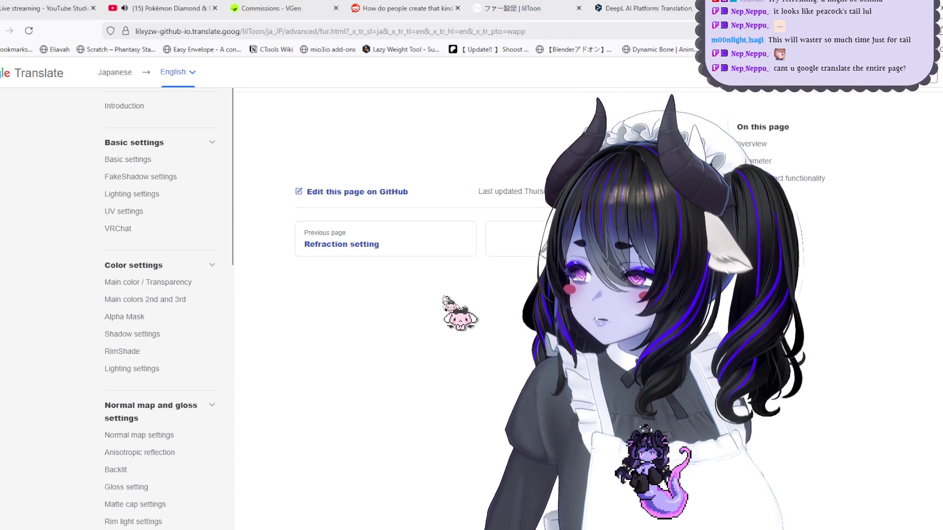
Step: Scroll the English lilToon fur page down through its parameter table, then return to Unity
scroll(447, 298, "down", 4)
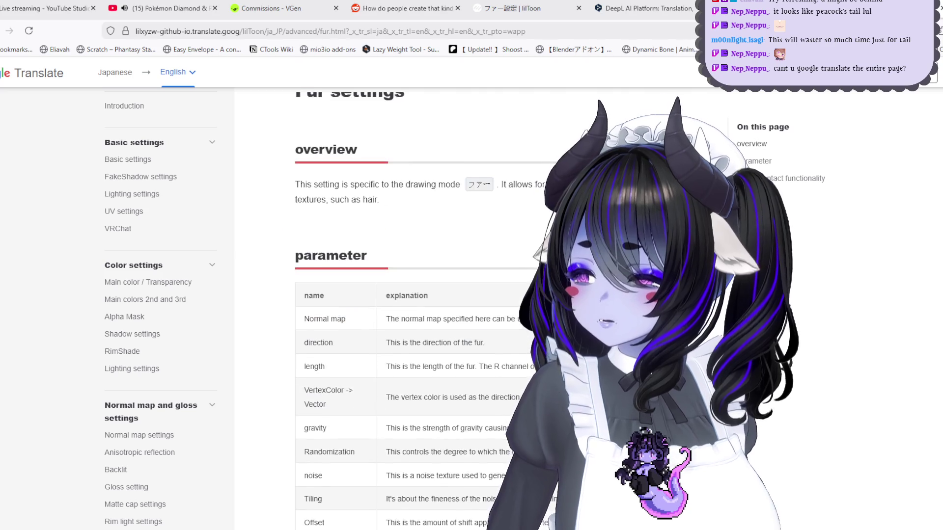
scroll(432, 265, "down", 2)
scroll(383, 373, "down", 1)
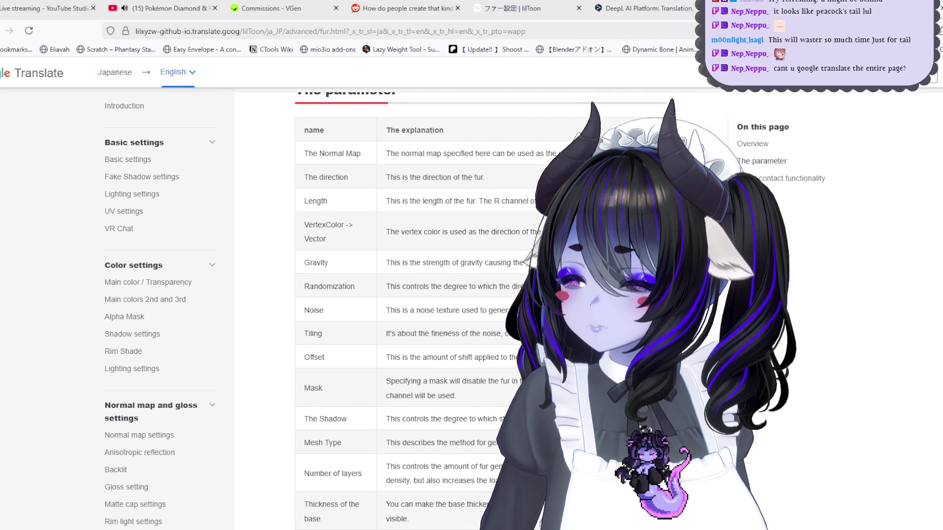
scroll(432, 304, "down", 1)
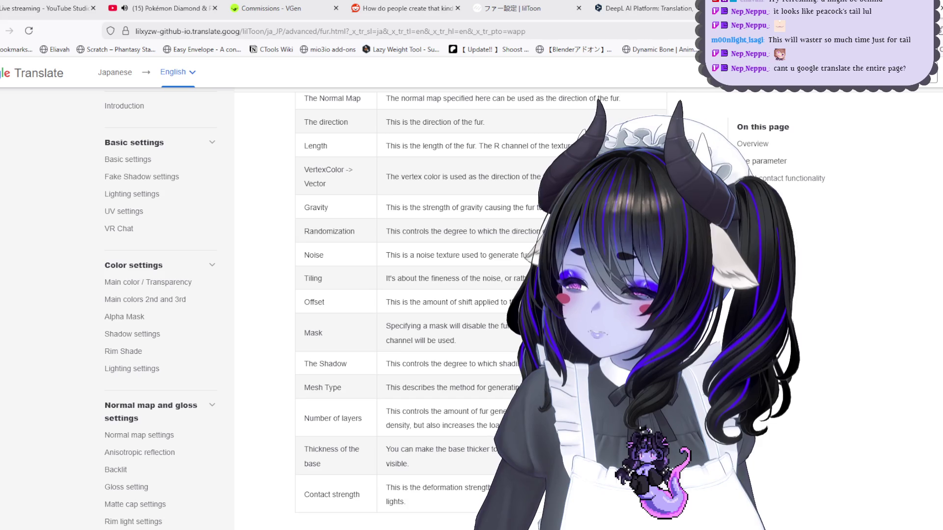
scroll(432, 304, "down", 1)
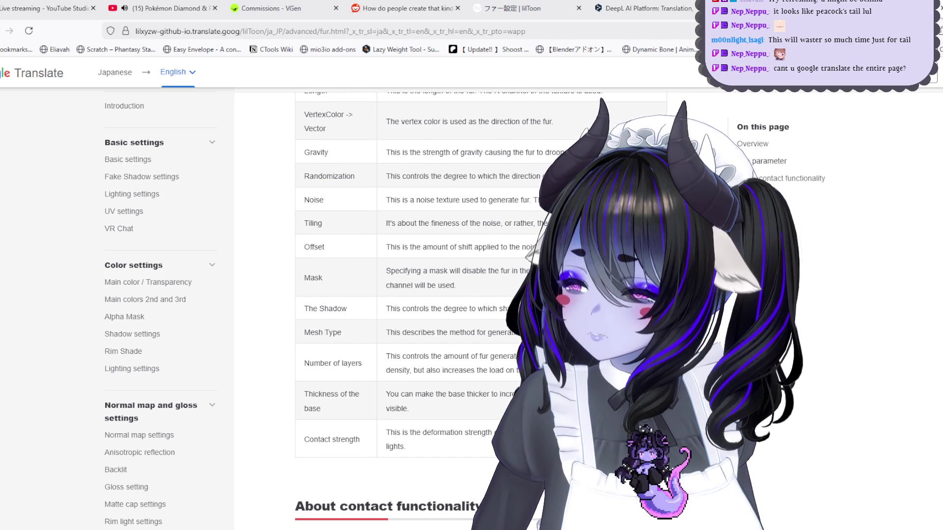
key("alt+Tab")
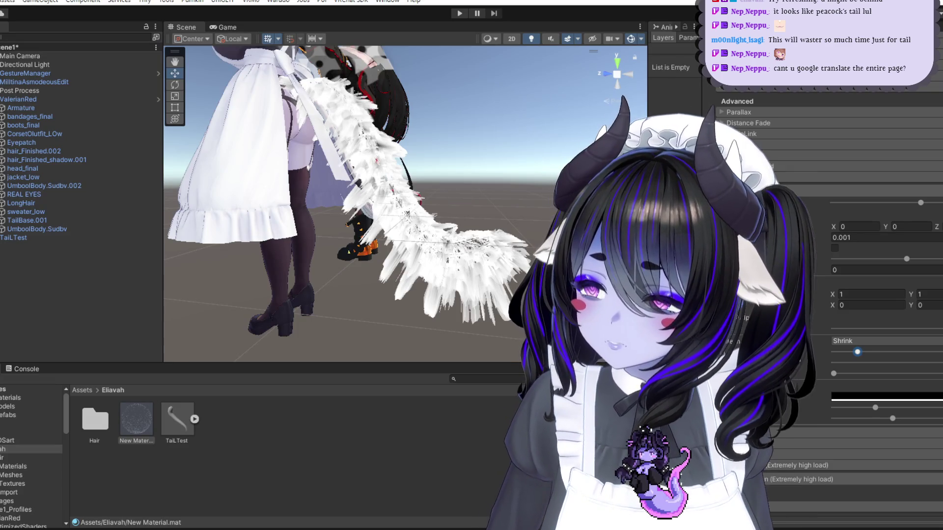
Step: Adjust the tail's fur noise tiling and compare against the translated docs
mouse_move(832, 294)
left_mouse_down()
mouse_move(818, 294)
mouse_move(857, 293)
mouse_move(840, 293)
left_mouse_up()
mouse_move(913, 295)
left_mouse_down()
mouse_move(933, 294)
mouse_move(923, 294)
left_mouse_up()
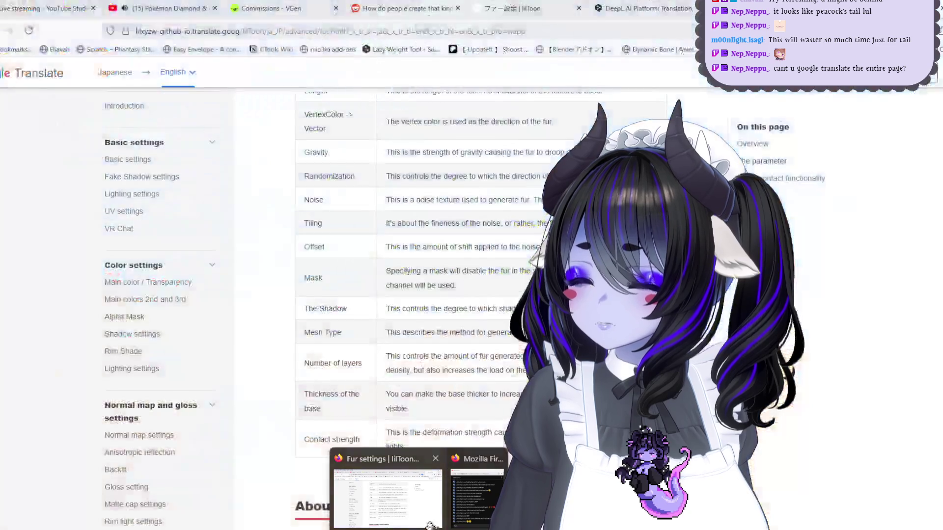
left_click(388, 520)
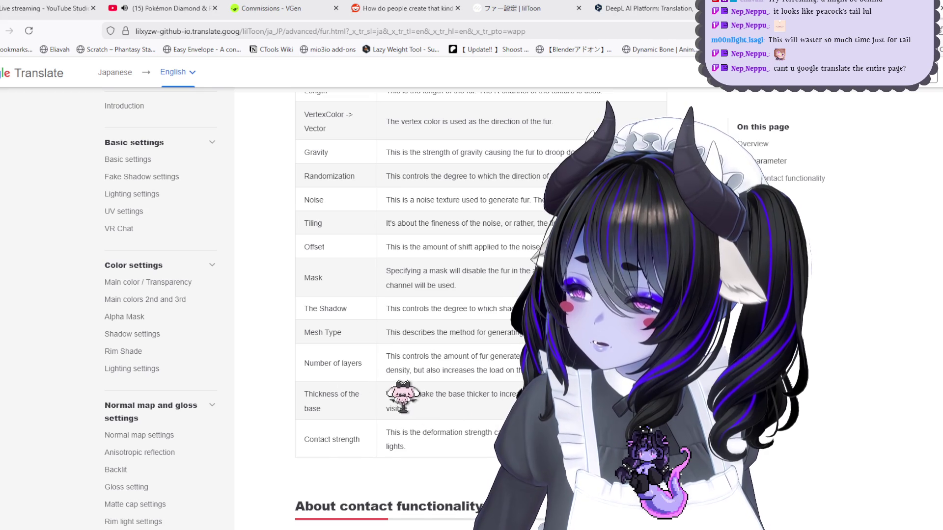
key("alt+Tab")
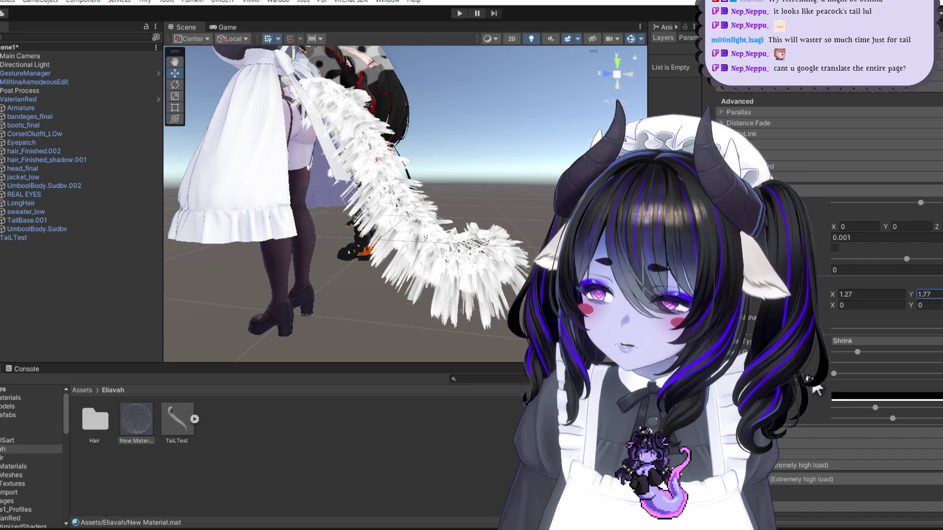
Step: Set the fur mesh type to Shrink, raise the shrink amount, and return to the translated docs
left_click(877, 340)
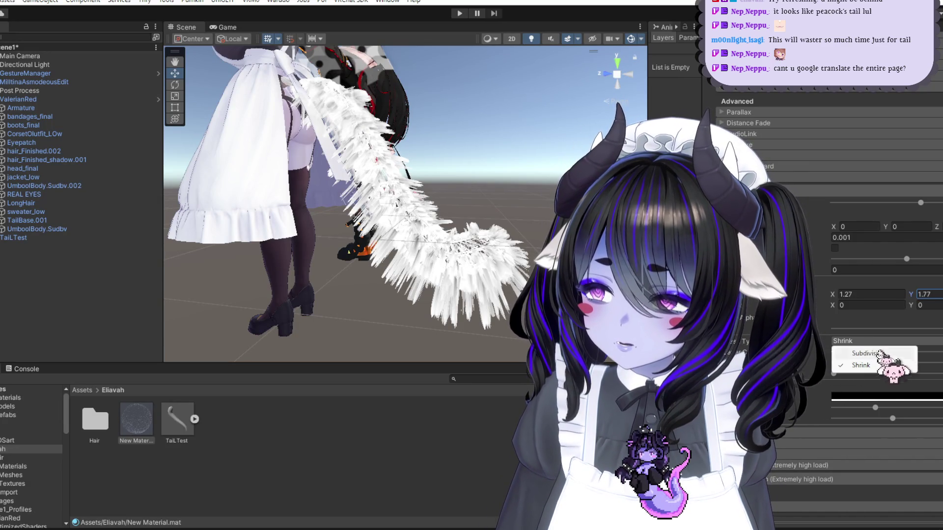
left_click(864, 366)
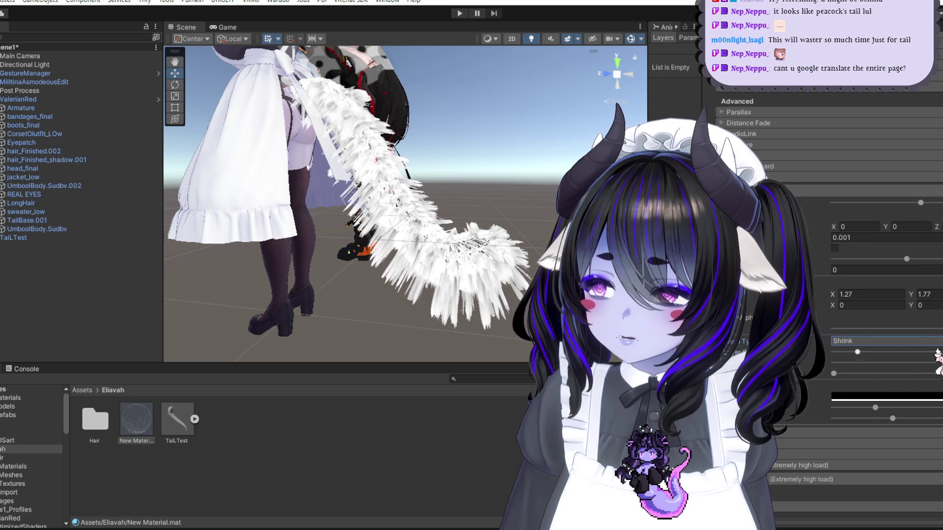
left_click_drag(857, 352, 880, 352)
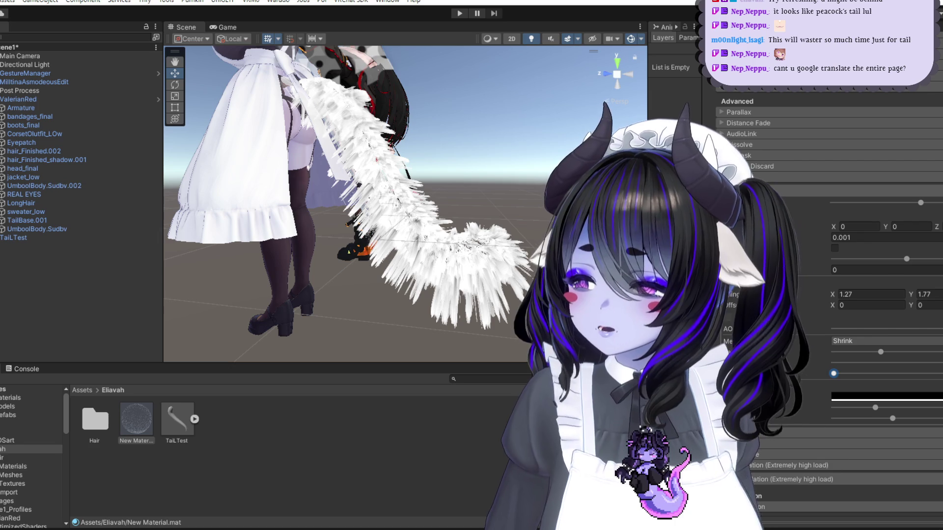
mouse_move(463, 527)
left_click(436, 501)
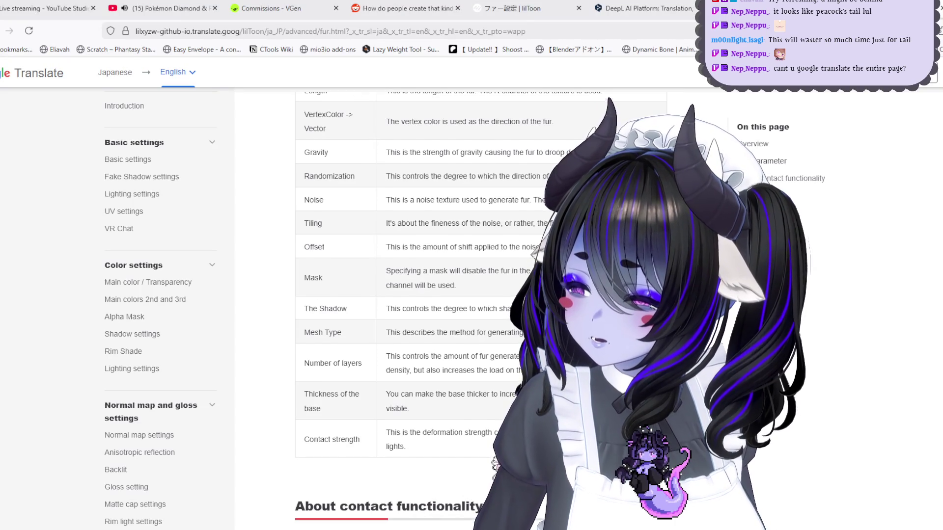
scroll(494, 464, "down", 3)
scroll(493, 461, "down", 3)
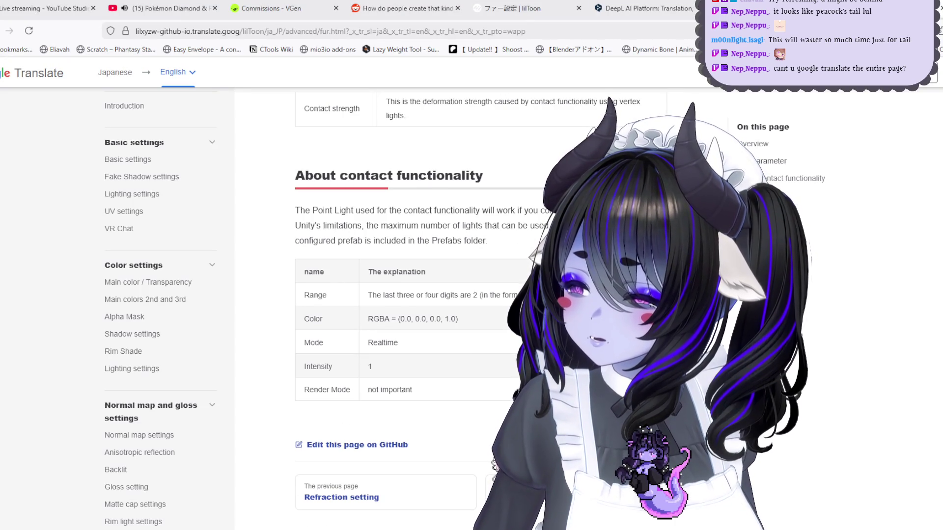
scroll(494, 461, "up", 3)
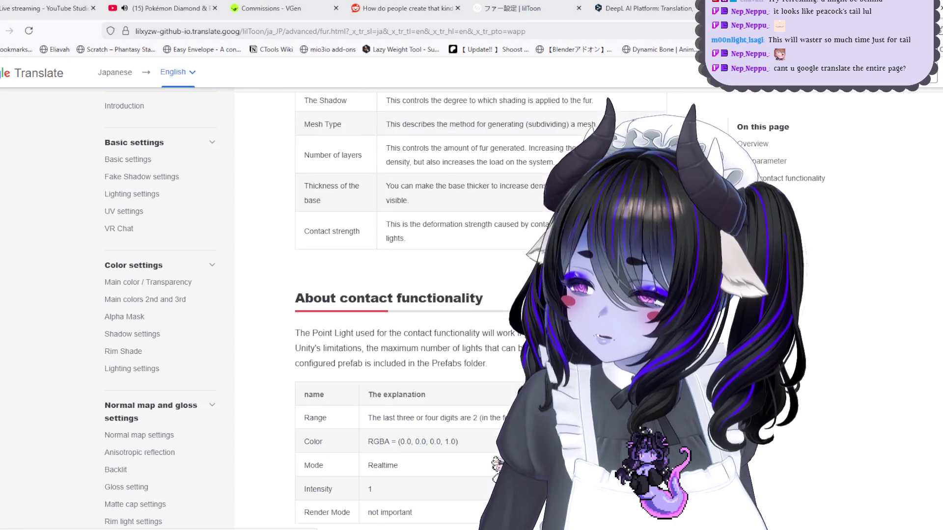
scroll(493, 462, "up", 3)
scroll(505, 469, "up", 6)
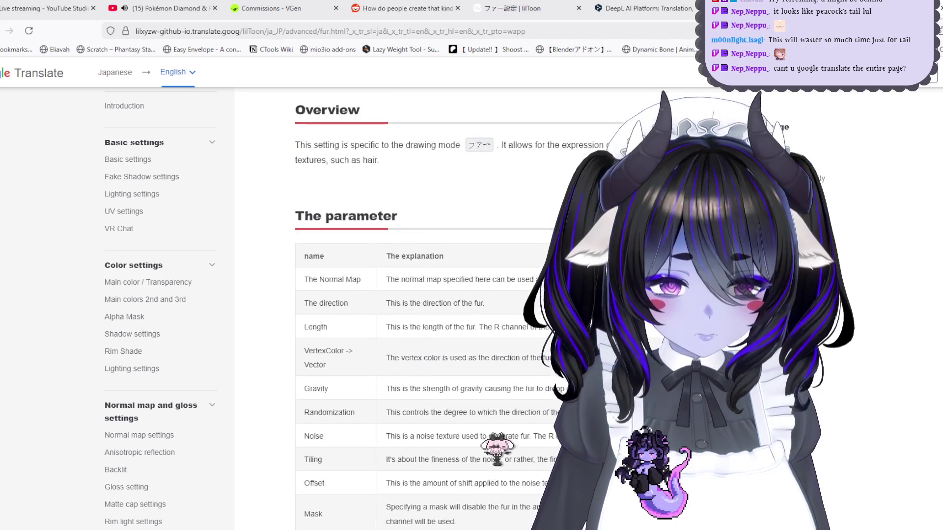
scroll(482, 435, "down", 4)
scroll(481, 435, "up", 6)
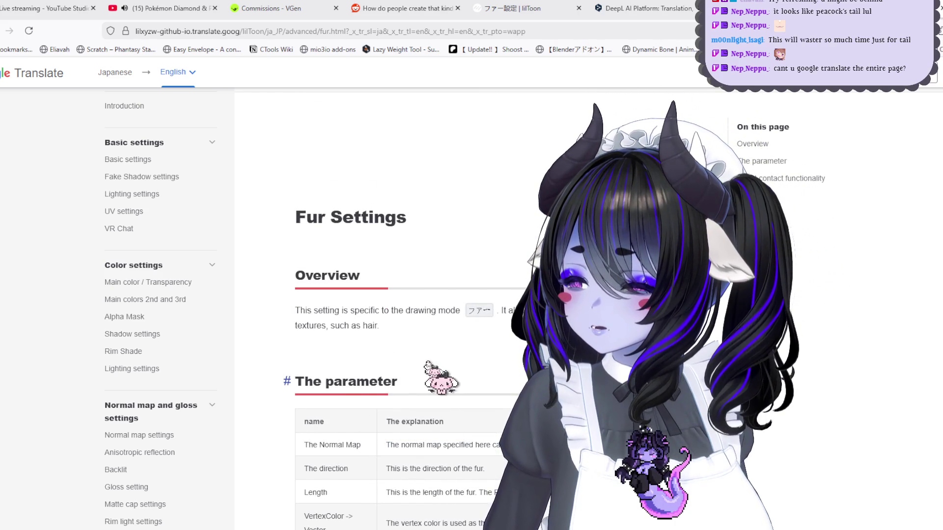
scroll(442, 378, "down", 6)
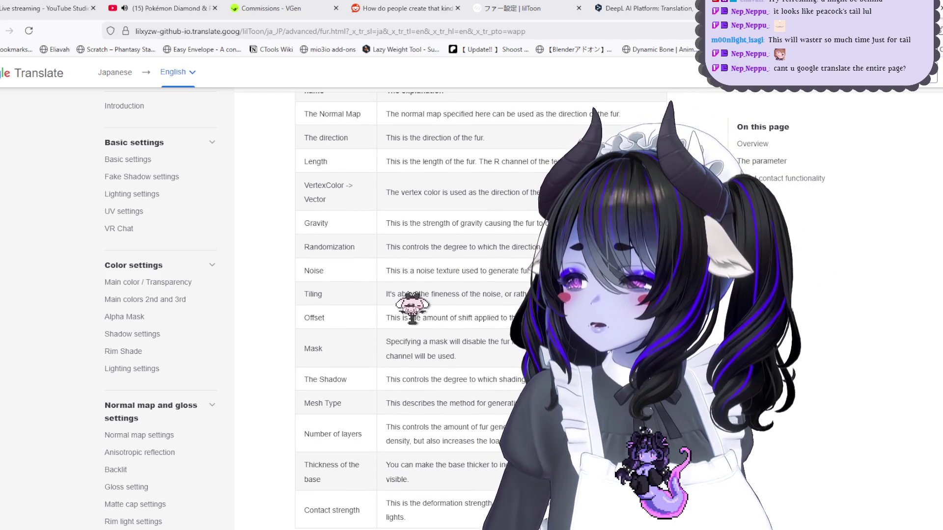
scroll(225, 346, "down", 5)
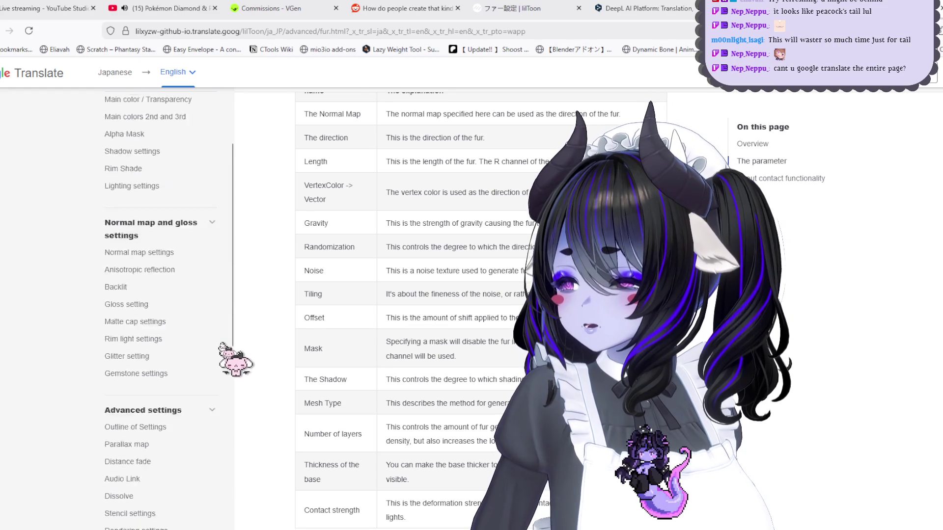
scroll(222, 345, "down", 5)
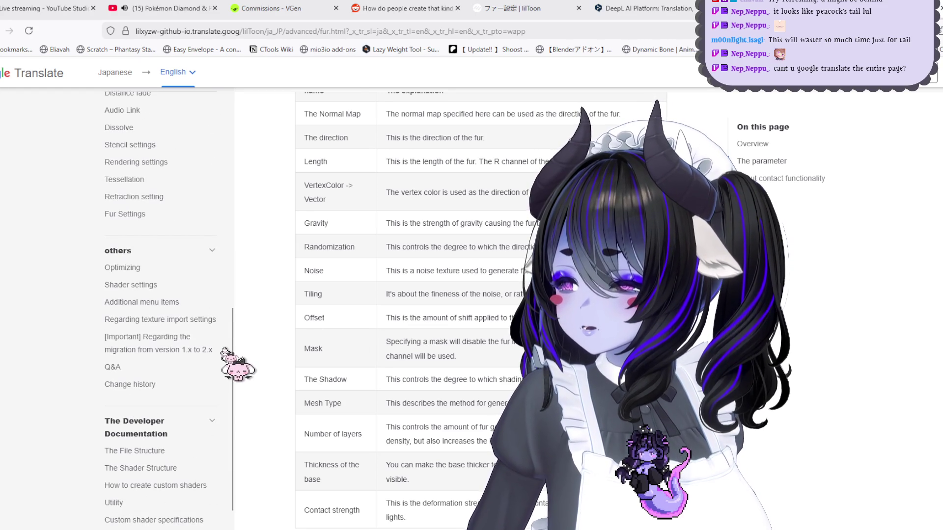
scroll(222, 350, "down", 1)
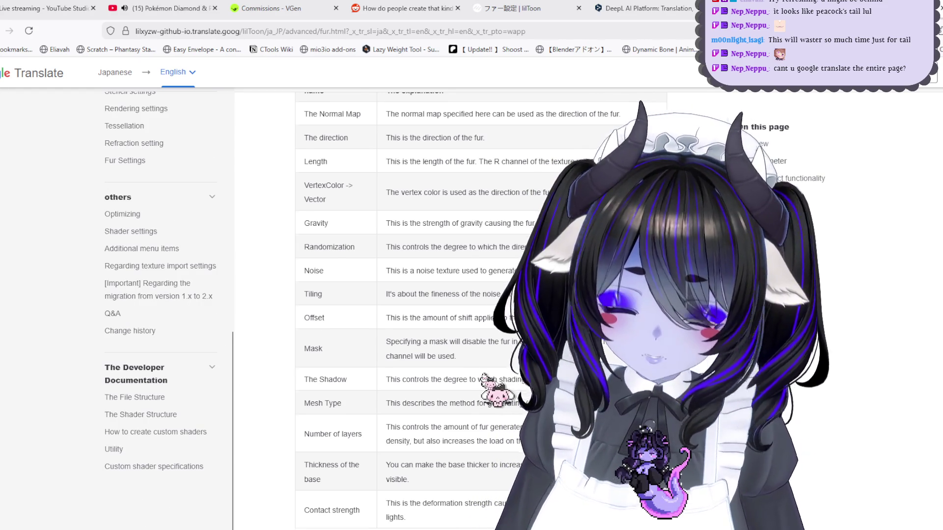
scroll(483, 375, "up", 1)
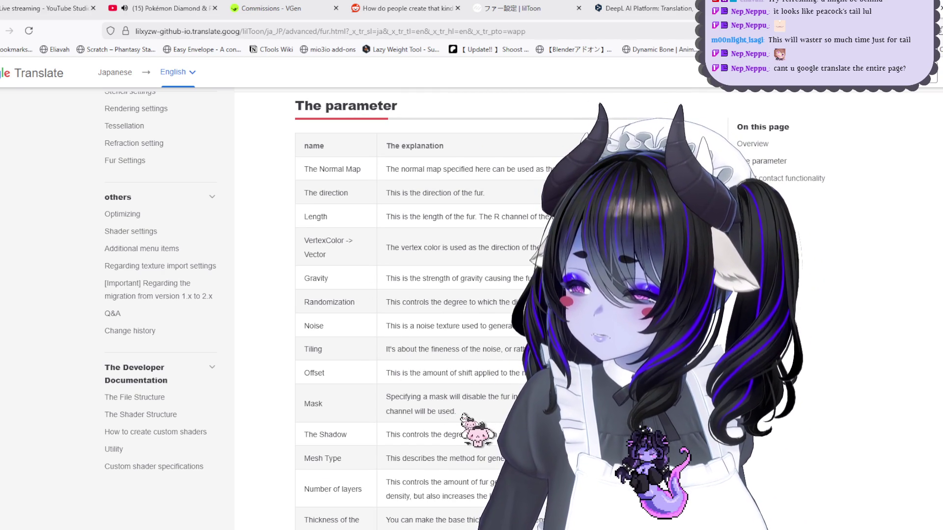
scroll(451, 415, "down", 1)
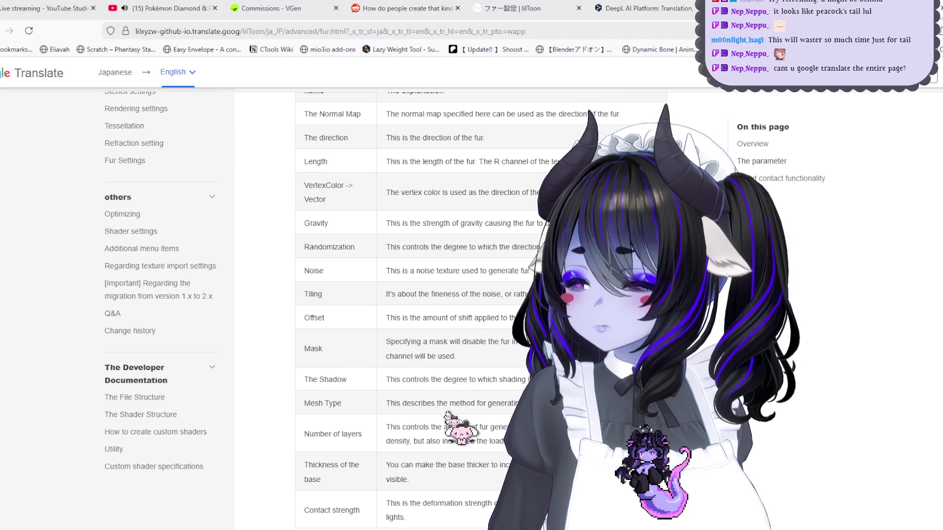
scroll(451, 364, "up", 1)
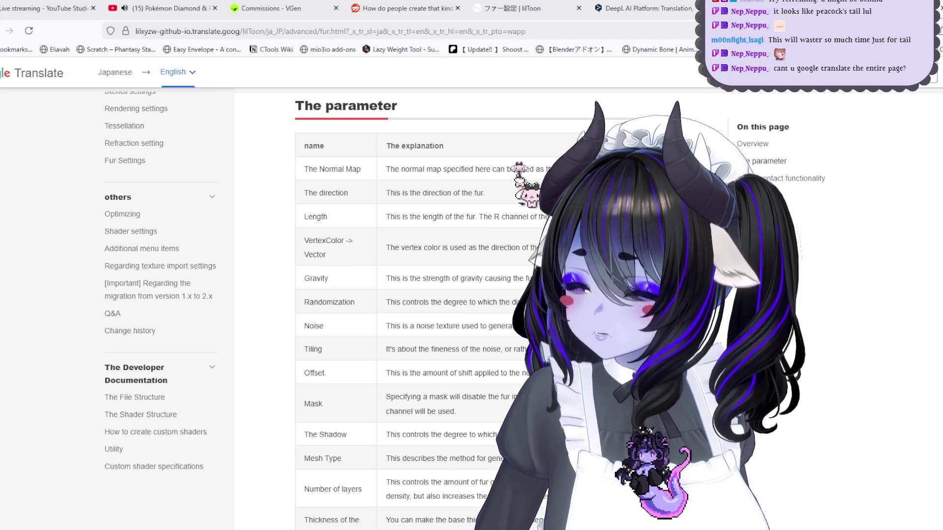
scroll(494, 158, "up", 4)
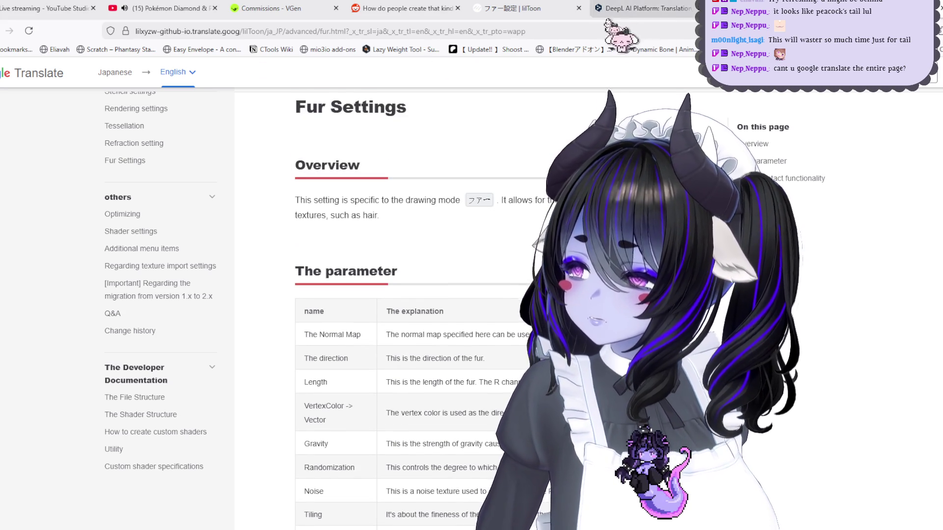
Step: Read the Reddit fur thread's collapsed comment, then return to the 'lilitoon fur' Google results
left_click(424, 11)
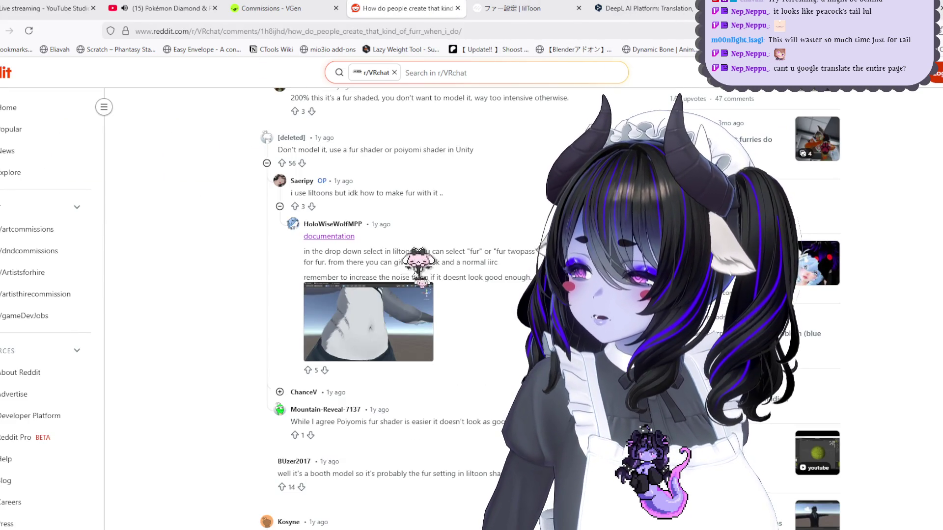
scroll(405, 312, "down", 3)
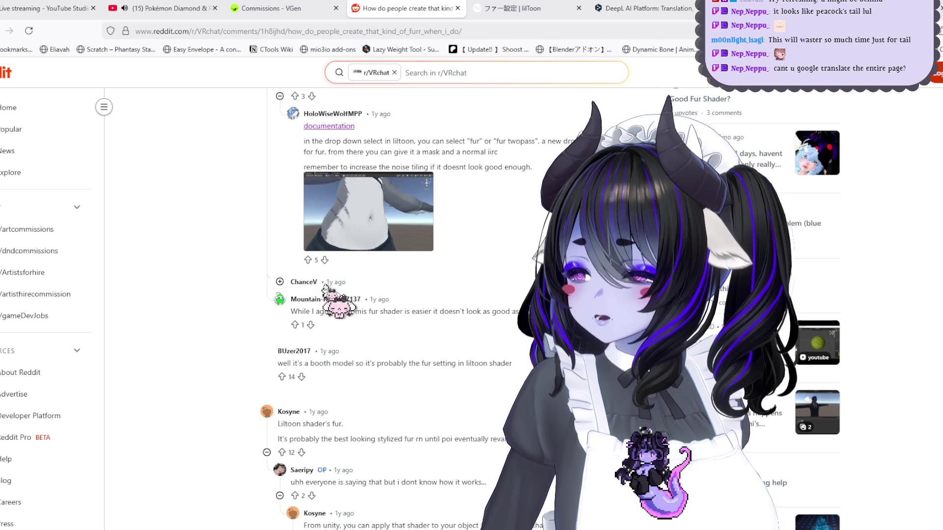
left_click(303, 283)
key("alt+Left")
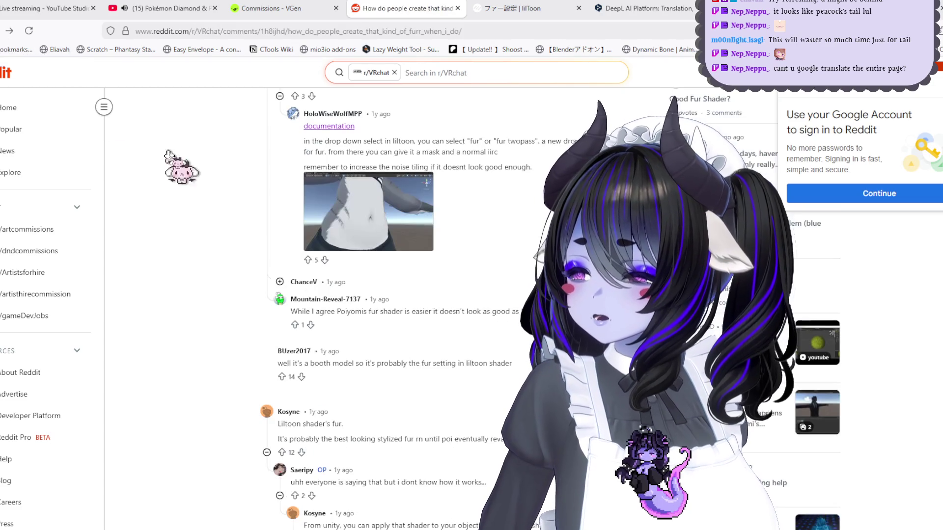
left_click(280, 283)
scroll(393, 294, "down", 3)
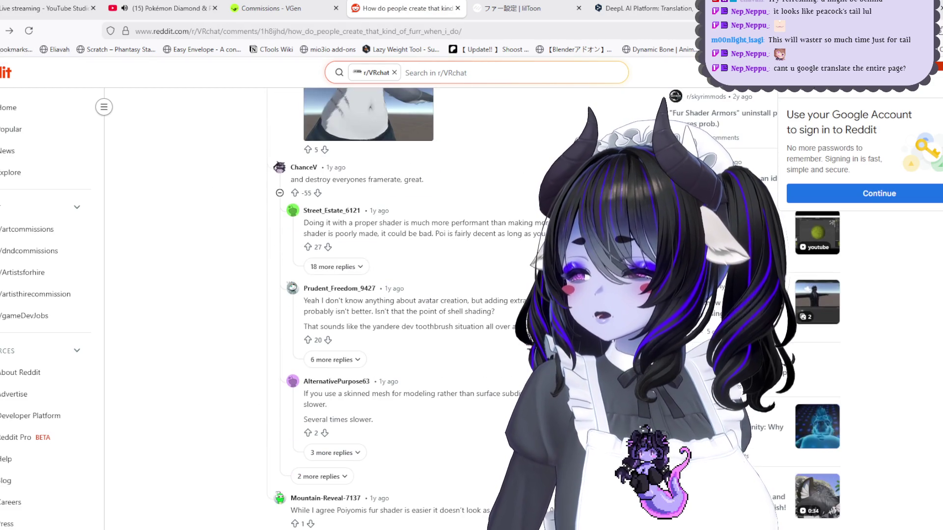
left_click(1, 31)
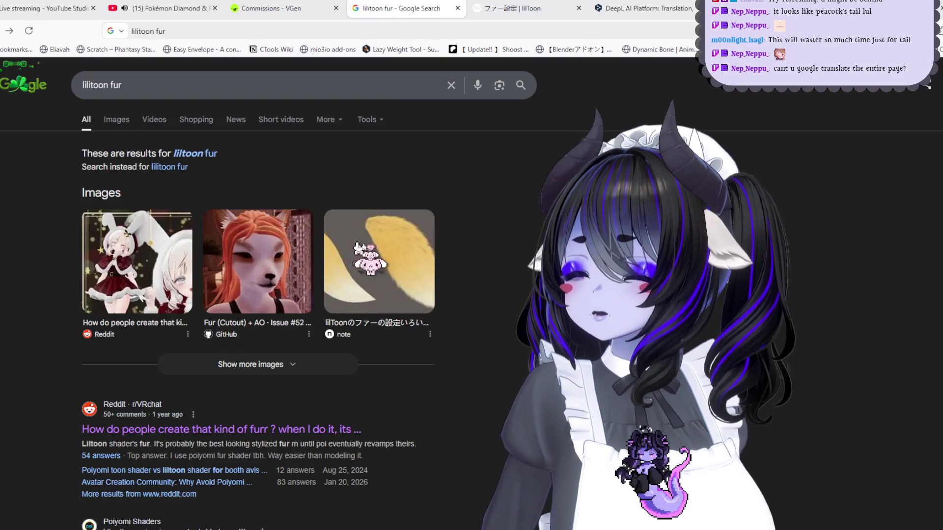
Step: Open the note.com article 'lilToonのファーの設定いろいろ' and copy its URL
left_click(379, 260)
left_click(464, 416)
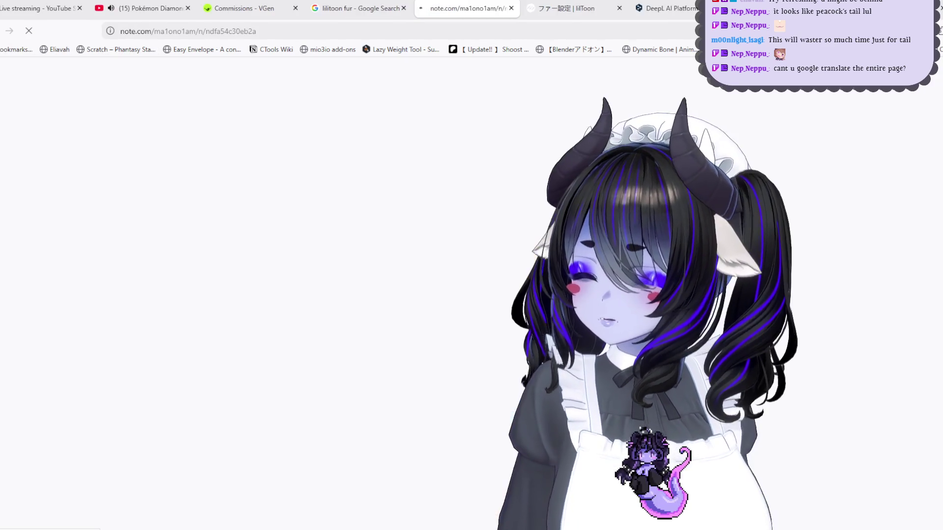
scroll(471, 295, "down", 4)
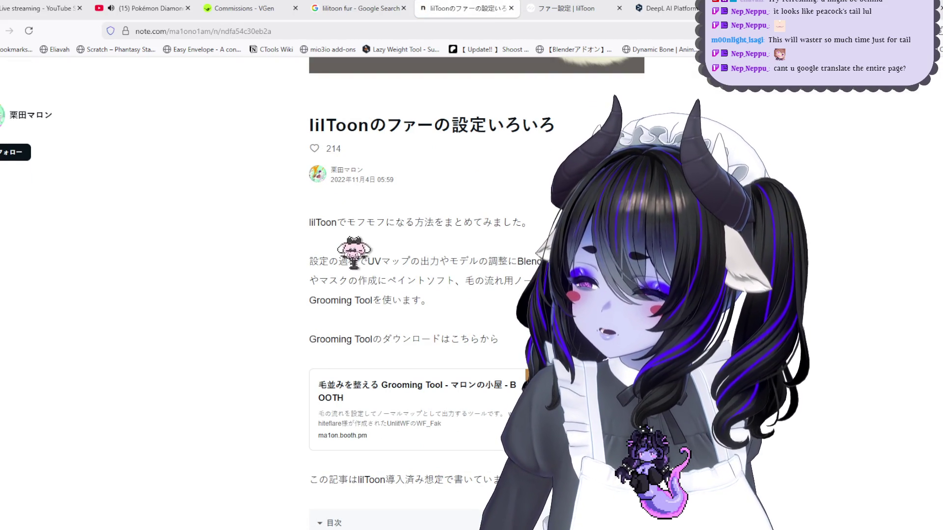
triple_click(389, 285)
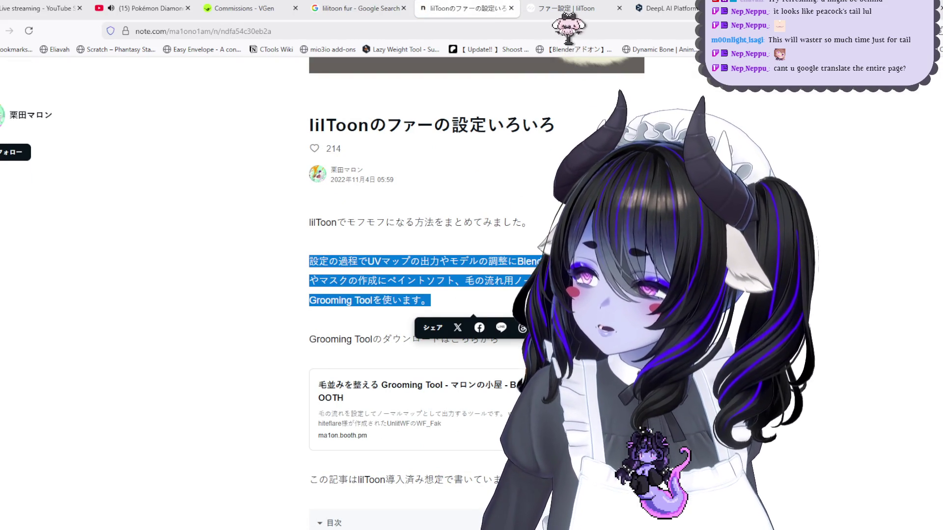
right_click(568, 37)
left_click(599, 101)
key("alt+Left")
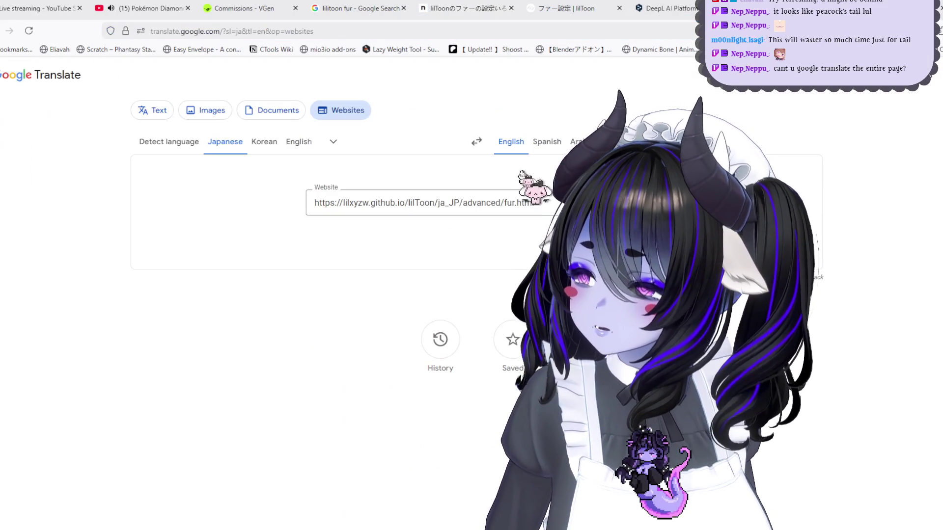
Step: Replace the Website field with the note.com article URL and translate the article to English
left_click_drag(516, 203, 311, 178)
right_click(441, 214)
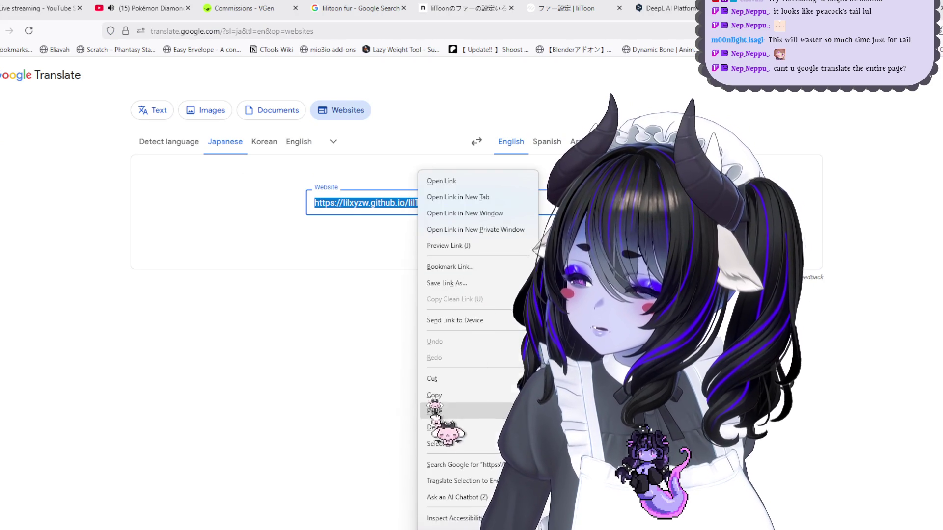
left_click(434, 411)
left_click(557, 203)
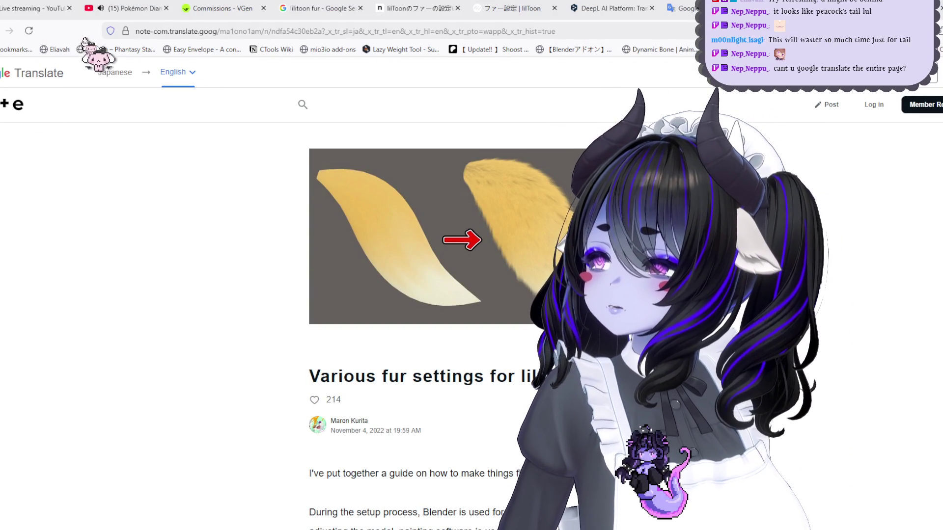
Step: Scroll the translated fur article and follow its 'Grooming Tool - Maron's Cabin - BOOTH' link card
scroll(442, 295, "down", 5)
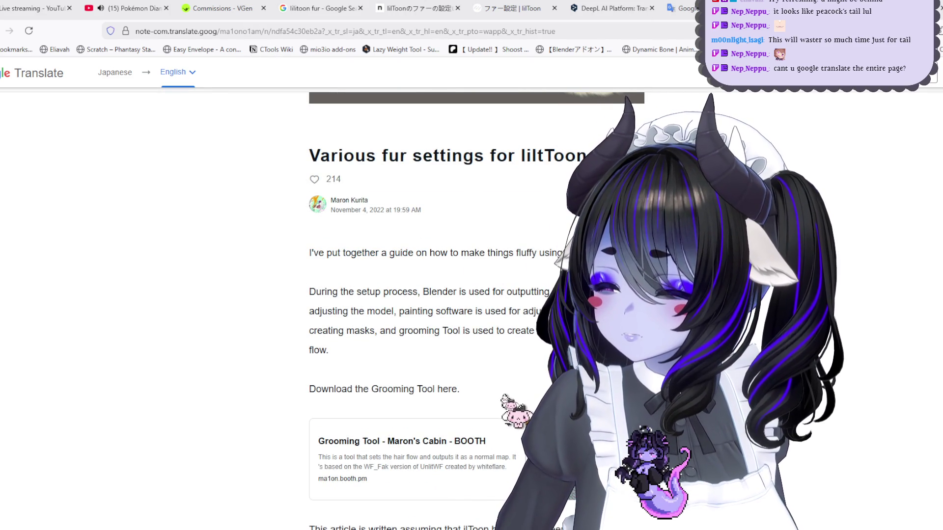
left_click(332, 261)
scroll(319, 248, "down", 1)
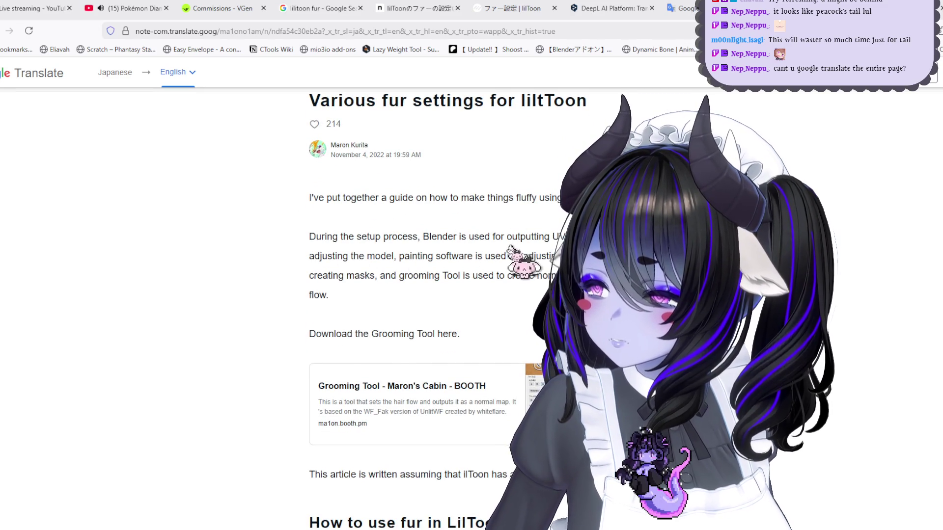
scroll(432, 309, "down", 1)
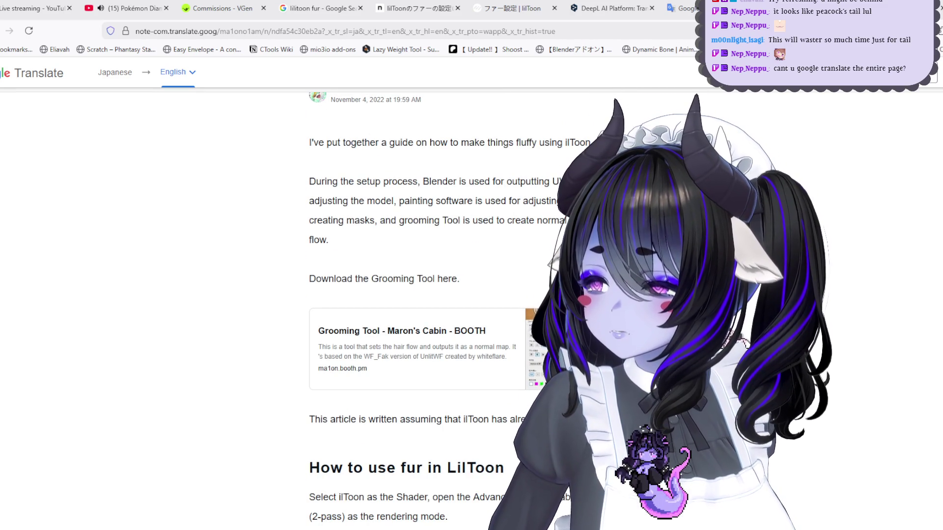
scroll(450, 306, "down", 1)
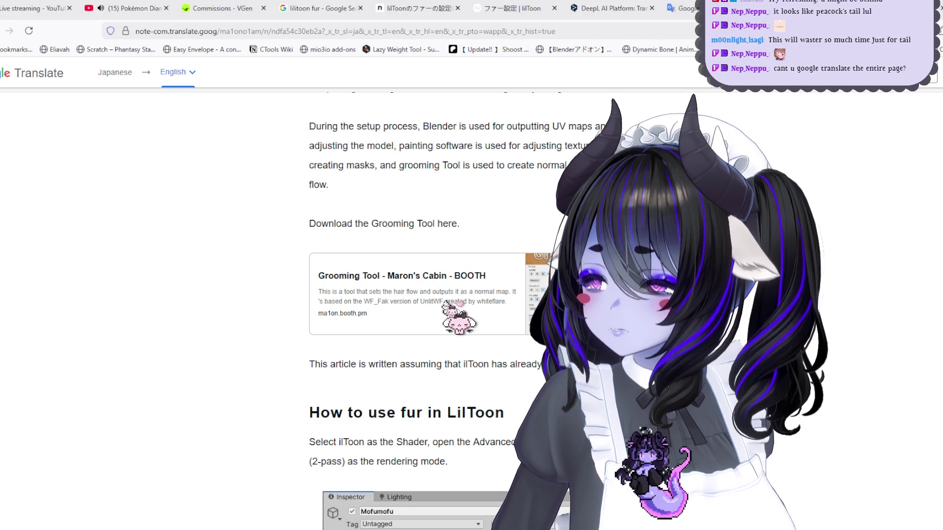
left_click(439, 277)
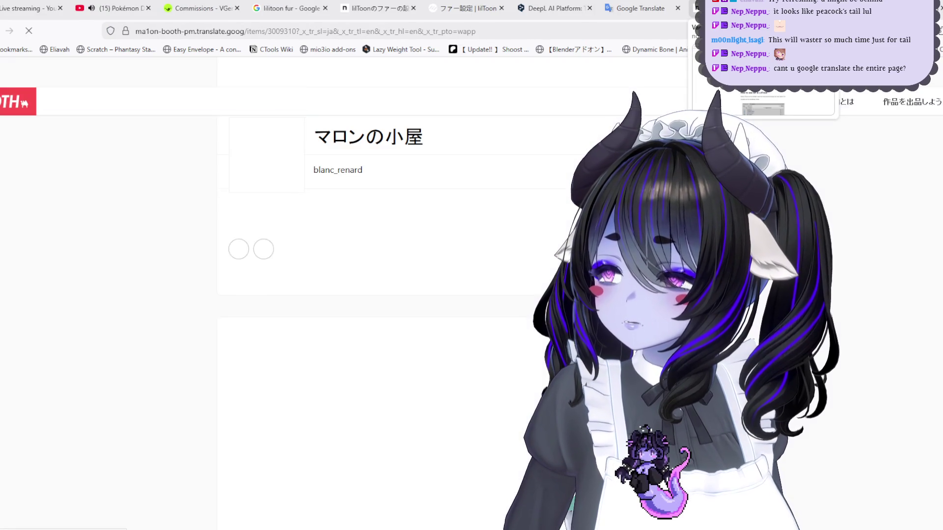
Step: View the Grooming Tool's normal-map, fur before-and-after and second preview images, then return to Unity
scroll(837, 285, "down", 5)
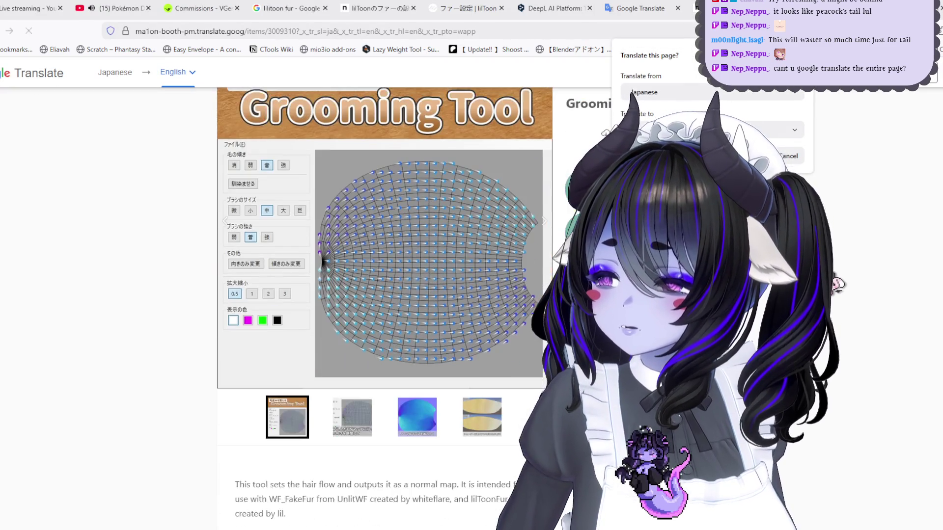
left_click(420, 426)
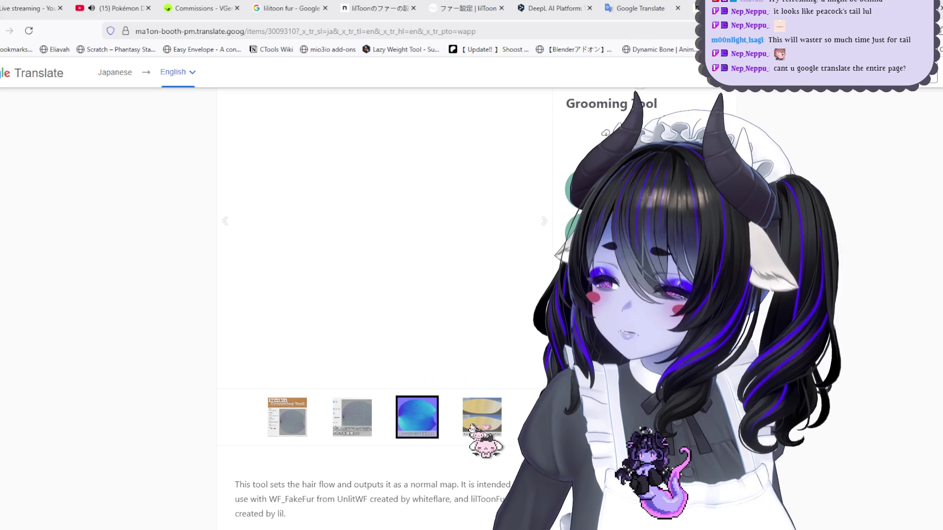
left_click(470, 425)
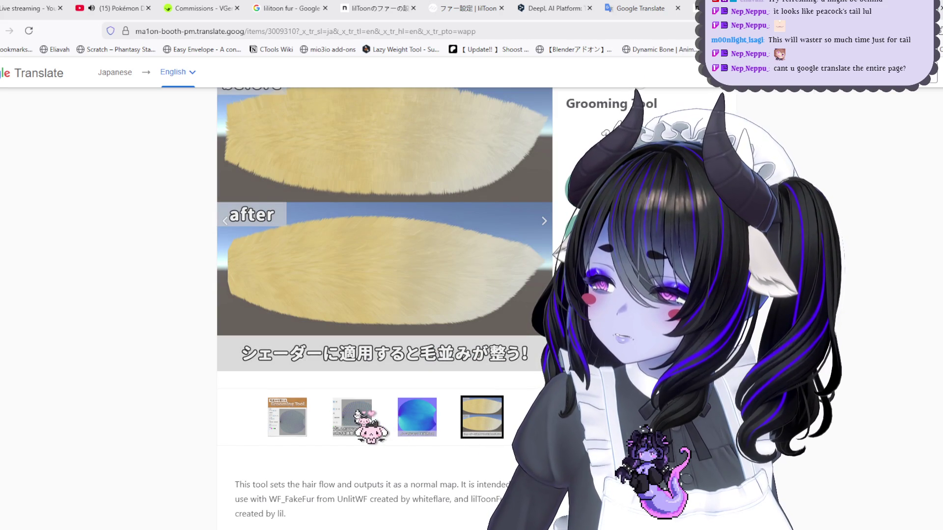
left_click(356, 415)
key("alt+Tab")
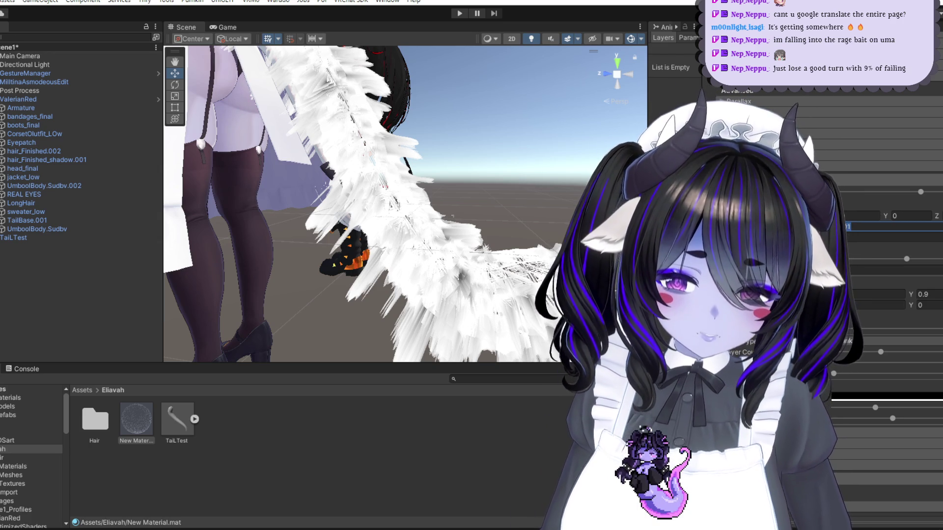
Step: Try tiny fur Length values such as 0.0001, 0.0007 and 0.001 in lilToon Fur Settings
key("alt+Tab")
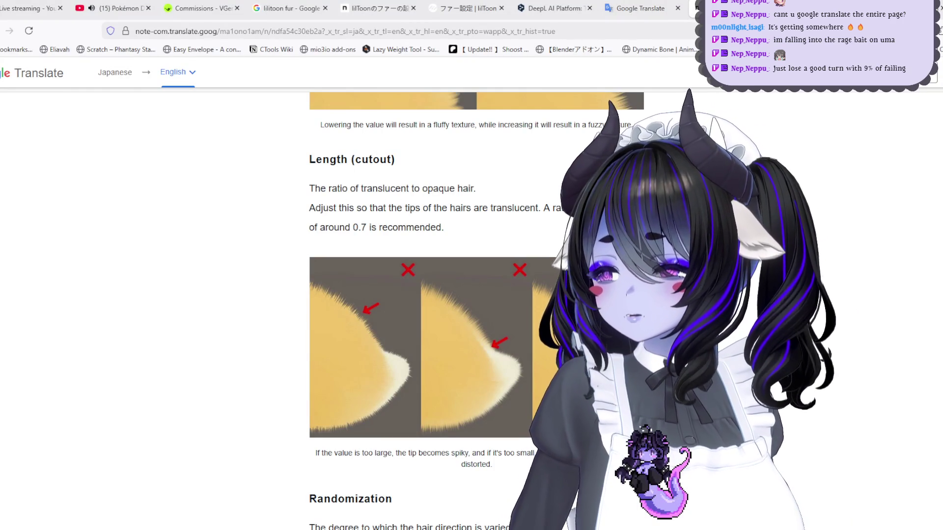
key("alt+Tab")
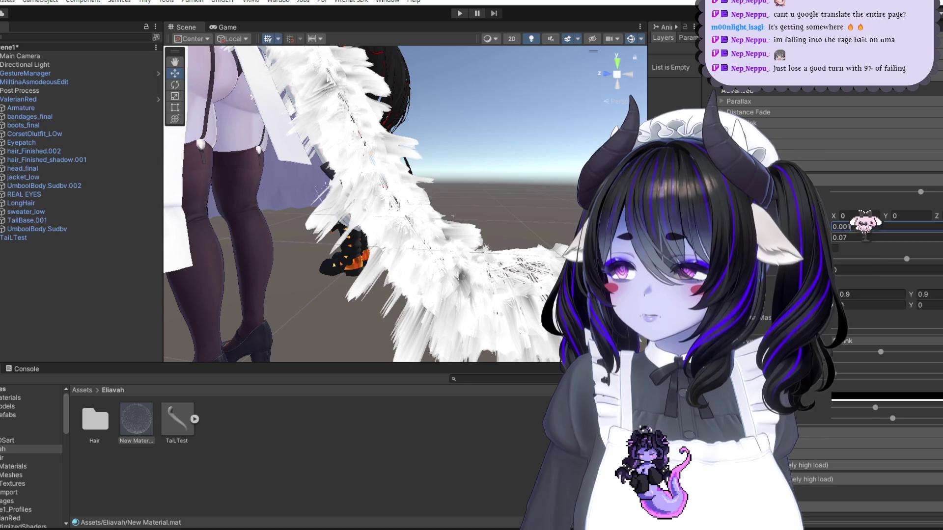
key("BackSpace")
type("01")
key("BackSpace")
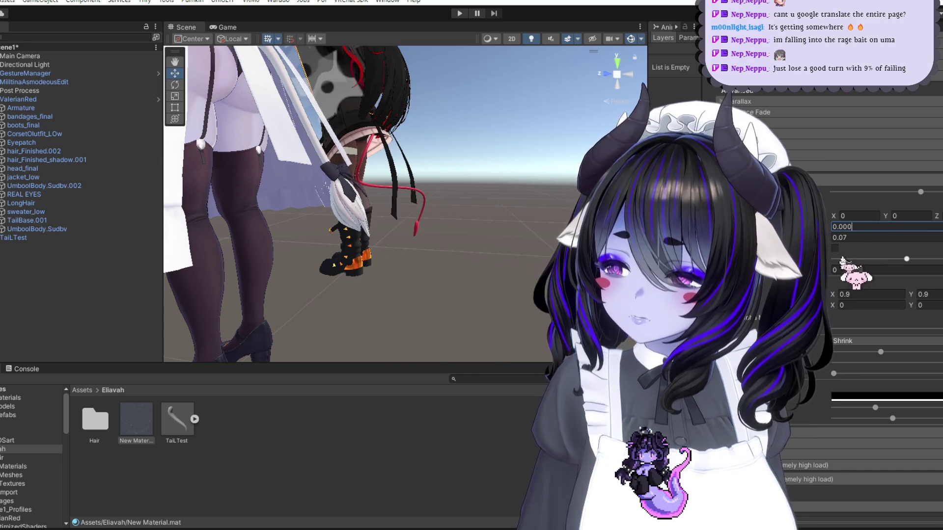
type("7")
key("BackSpace")
type("07")
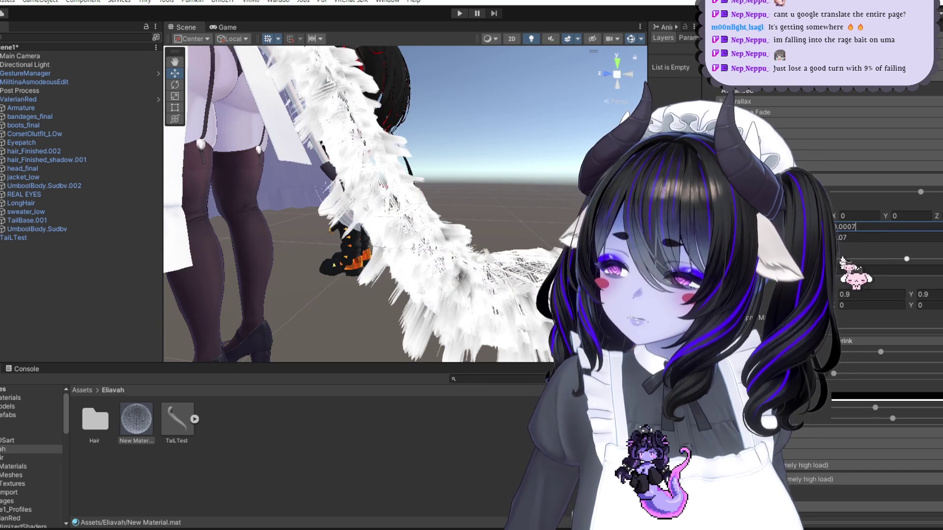
key("BackSpace")
type("1")
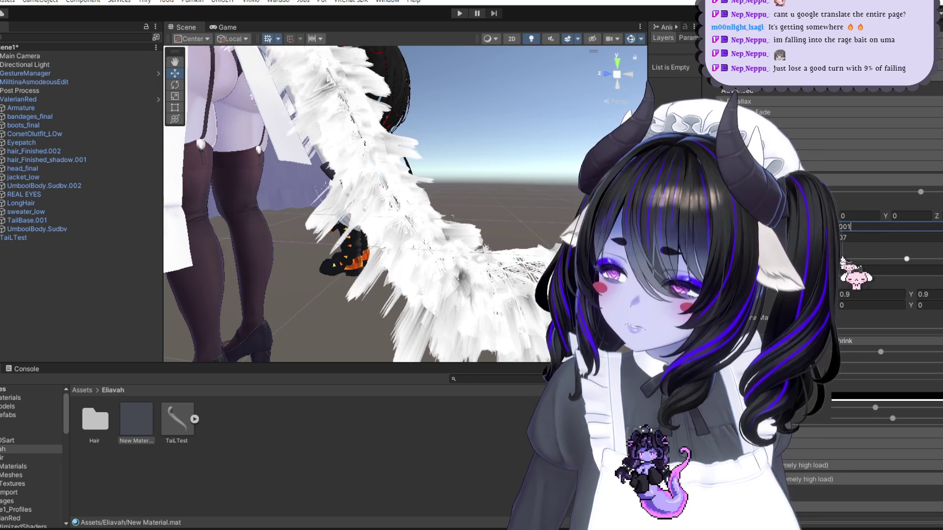
key("BackSpace")
type("2")
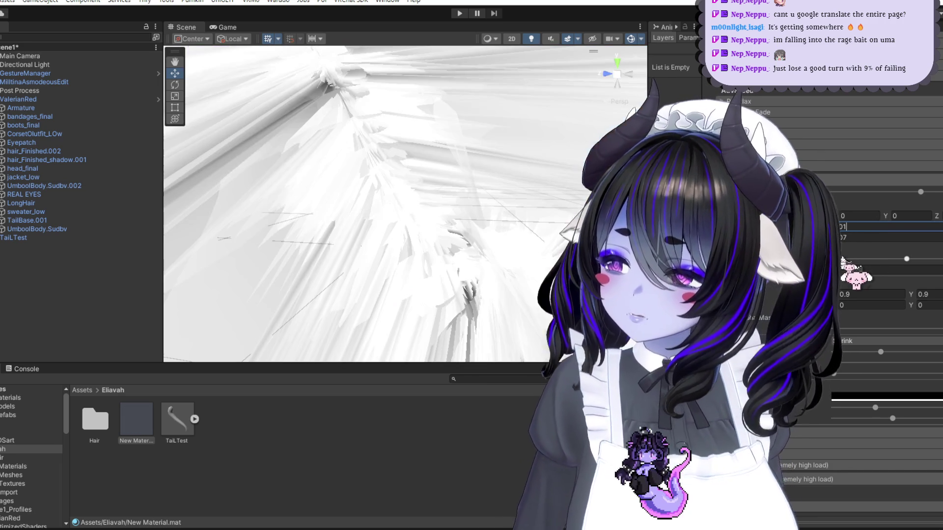
key("BackSpace")
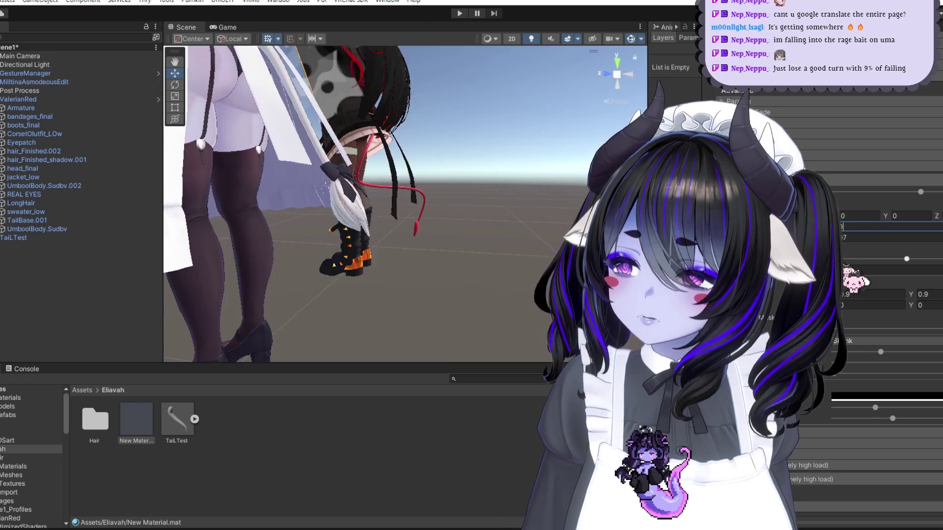
type("2")
Step: Test a 0.03 fur Length, then settle on 0.02 and bring up the translated guide
left_click_drag(255, 93, 197, 79, "alt")
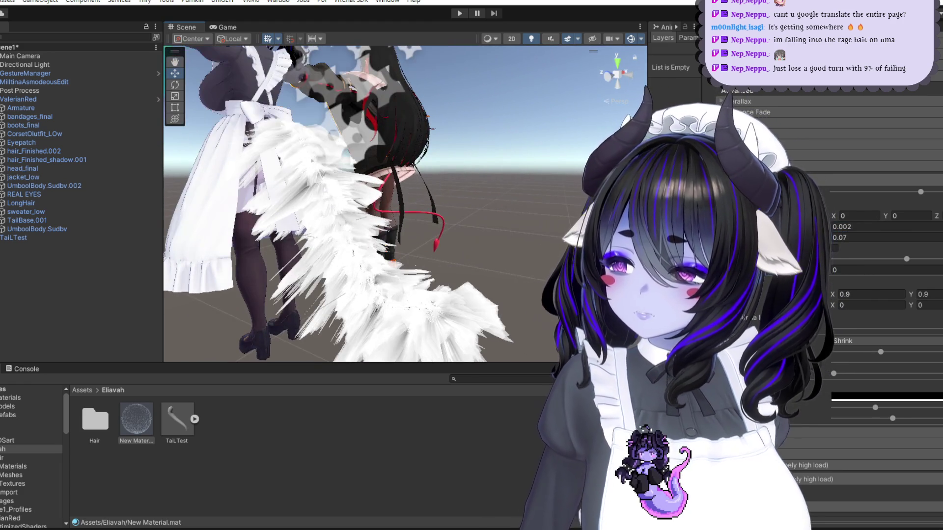
left_click(868, 226)
key("BackSpace")
key("BackSpace")
key("BackSpace")
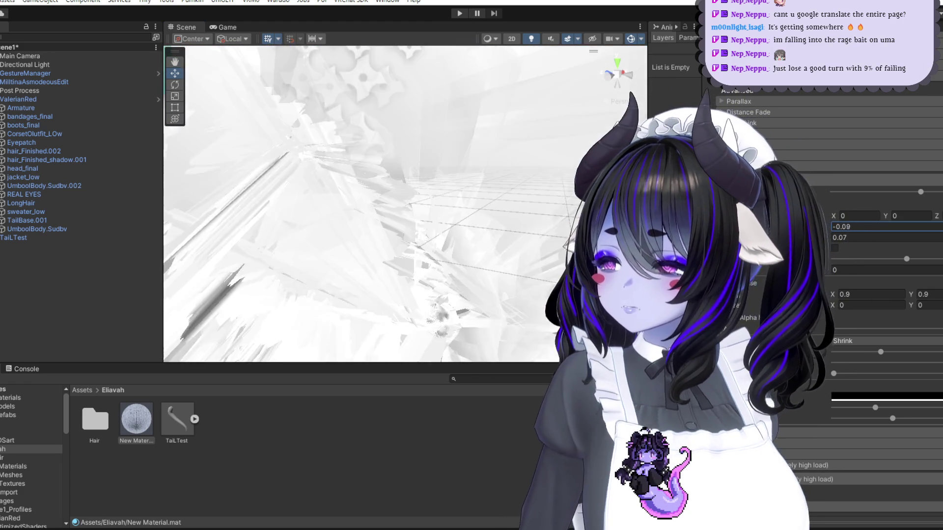
type(".03")
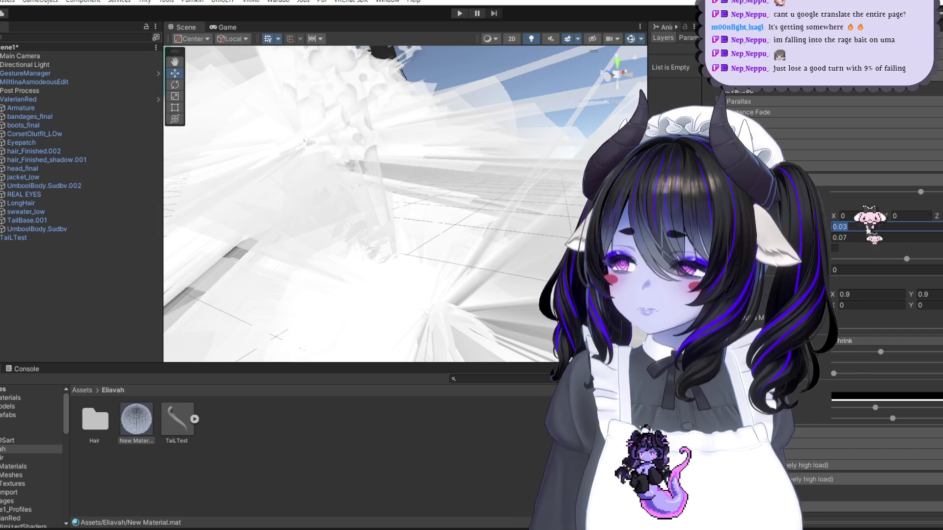
key("Return")
type("0.001")
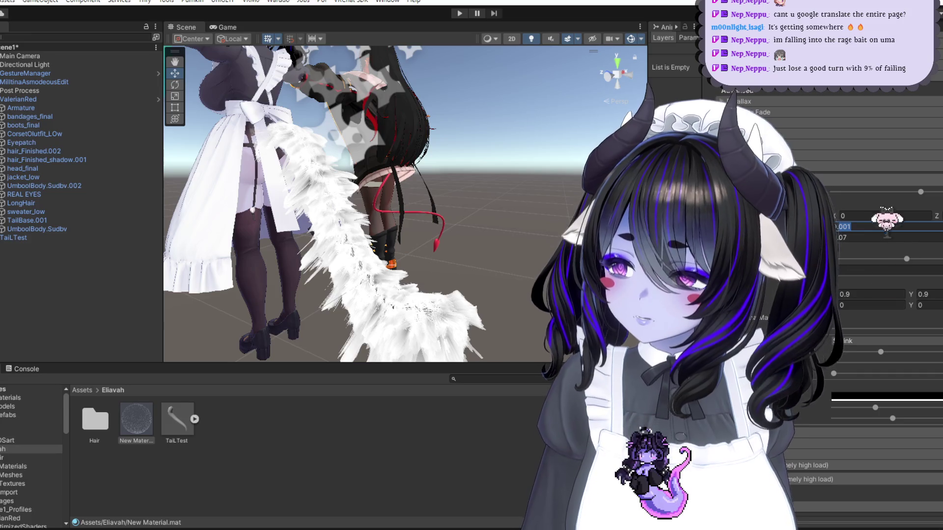
key("BackSpace")
key("BackSpace")
type("2")
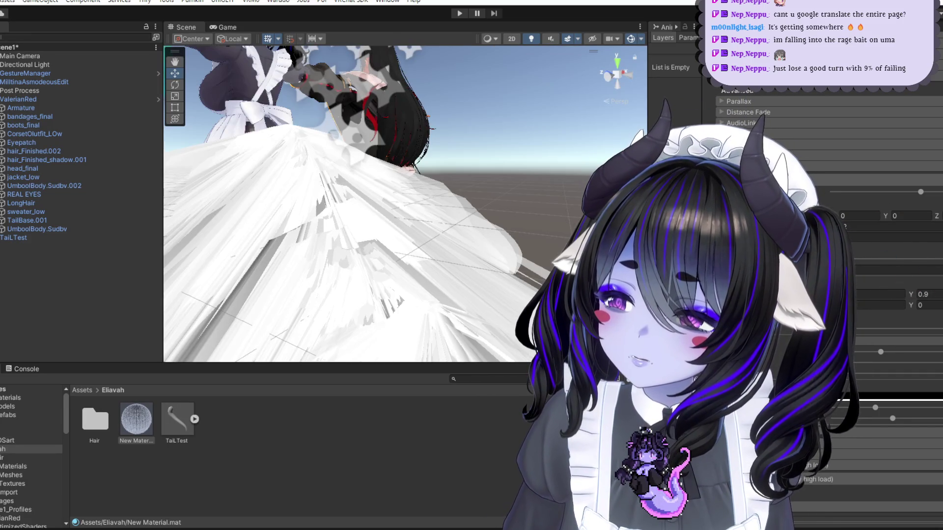
key("alt+Tab")
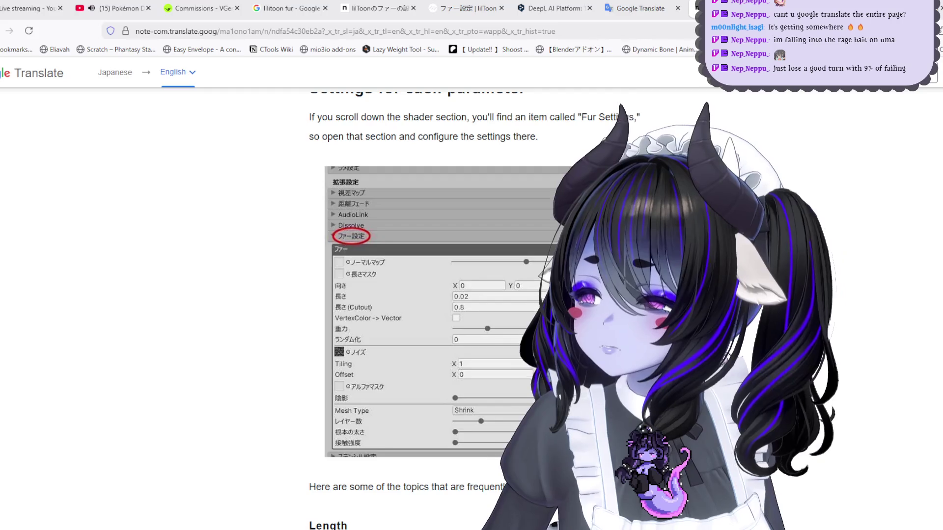
Step: Compare the Unity fur settings against the translated guide's fur settings section
key("alt+Tab")
key("alt+Tab")
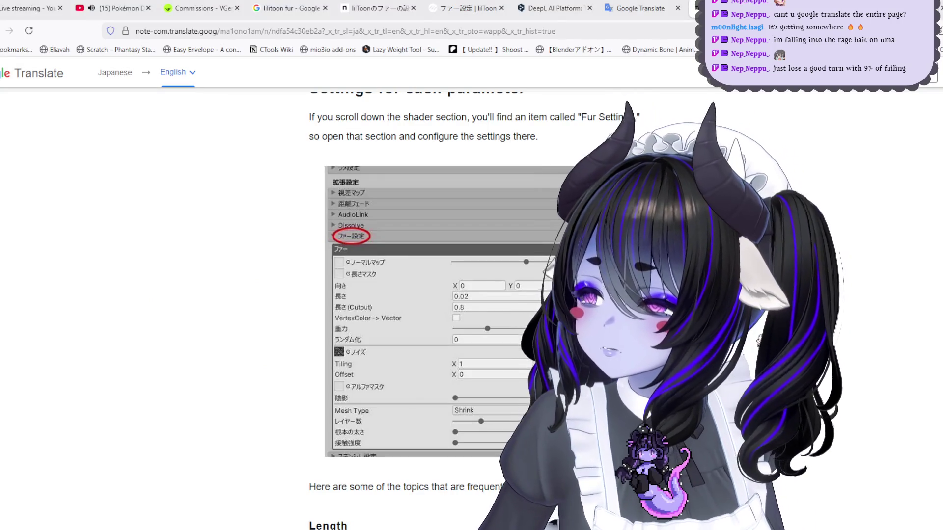
key("alt+Tab")
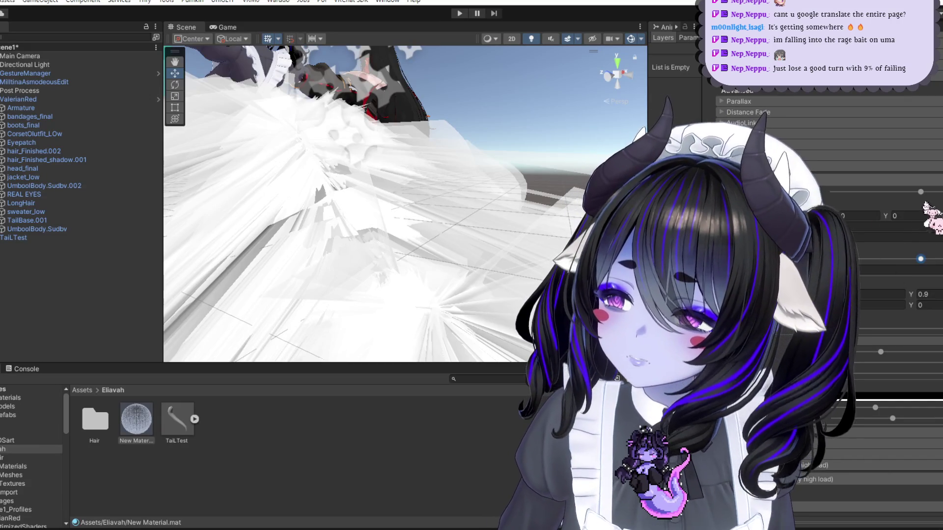
scroll(448, 310, "down", 10)
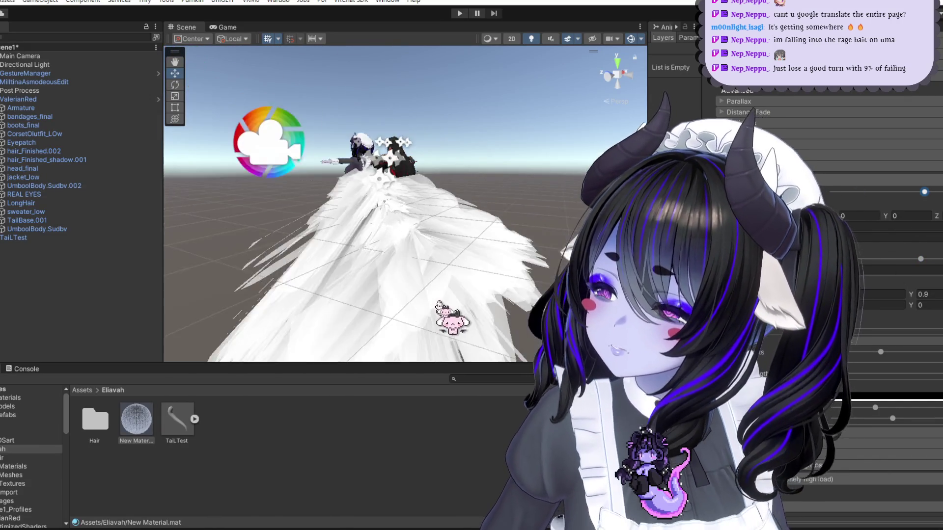
scroll(466, 291, "up", 2)
key("alt+Tab")
scroll(448, 157, "up", 8)
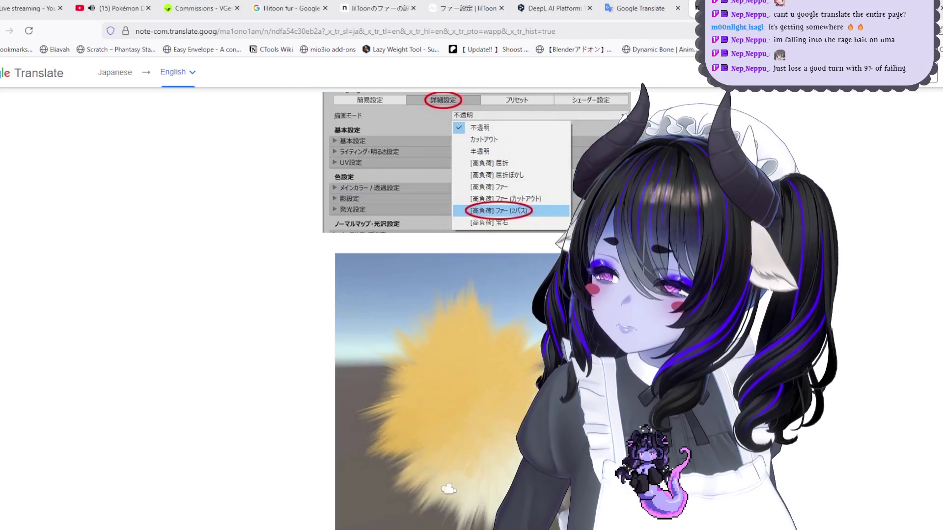
scroll(448, 158, "down", 3)
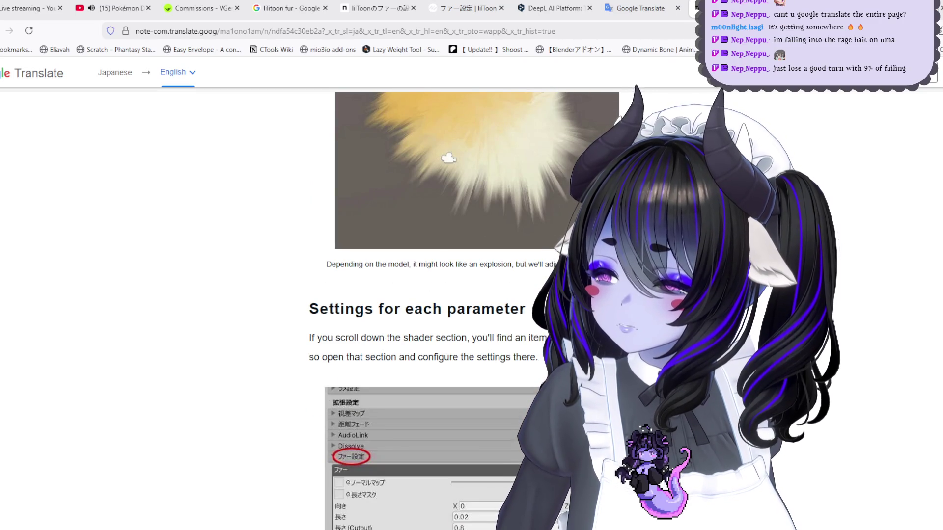
scroll(448, 158, "down", 10)
key("alt+Tab")
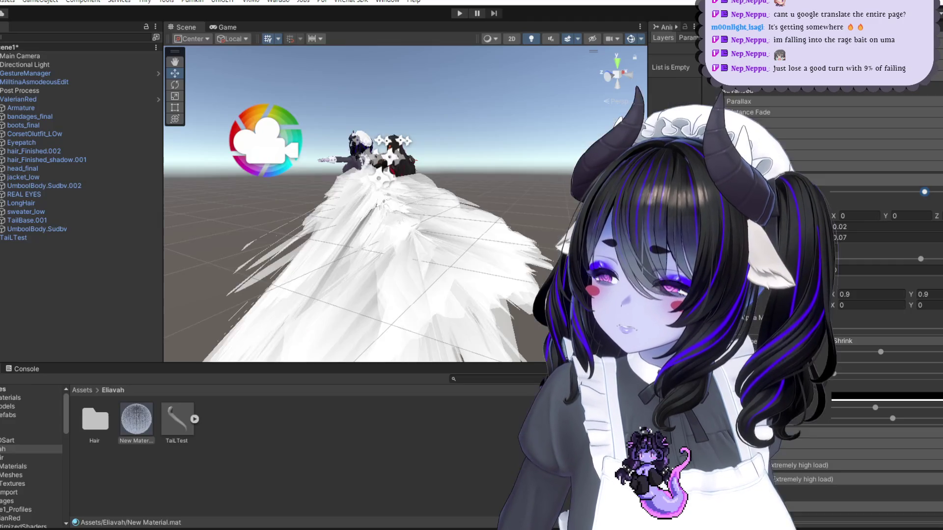
scroll(526, 238, "up", 5)
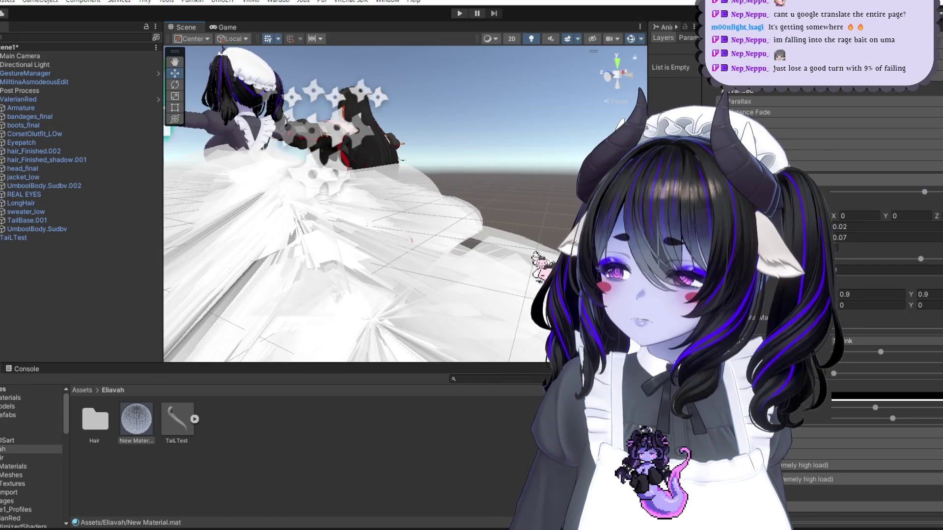
Step: Try the Subdivision mesh type, revert to Shrink, and drag the fur layer count to minimum
left_click(874, 341)
left_click(868, 353)
left_click(874, 341)
left_click(860, 365)
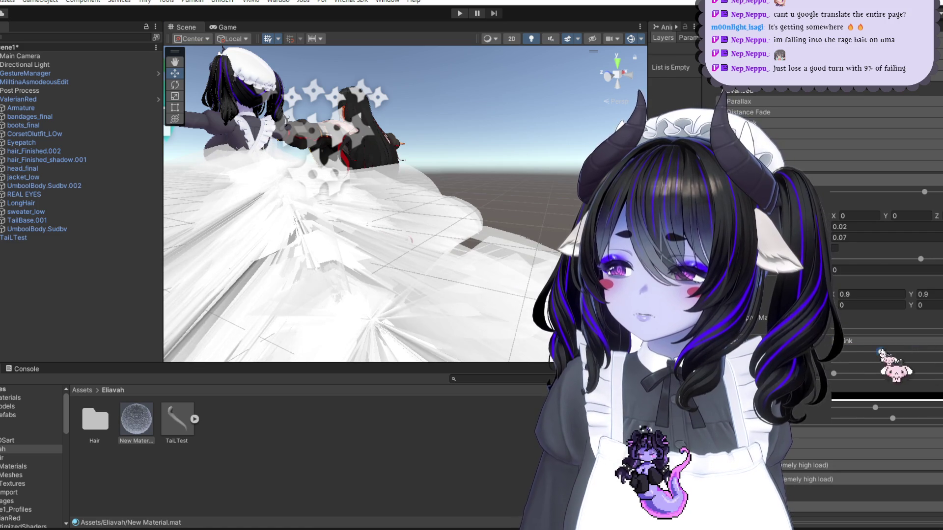
left_click_drag(884, 363, 833, 363)
key("alt+Tab")
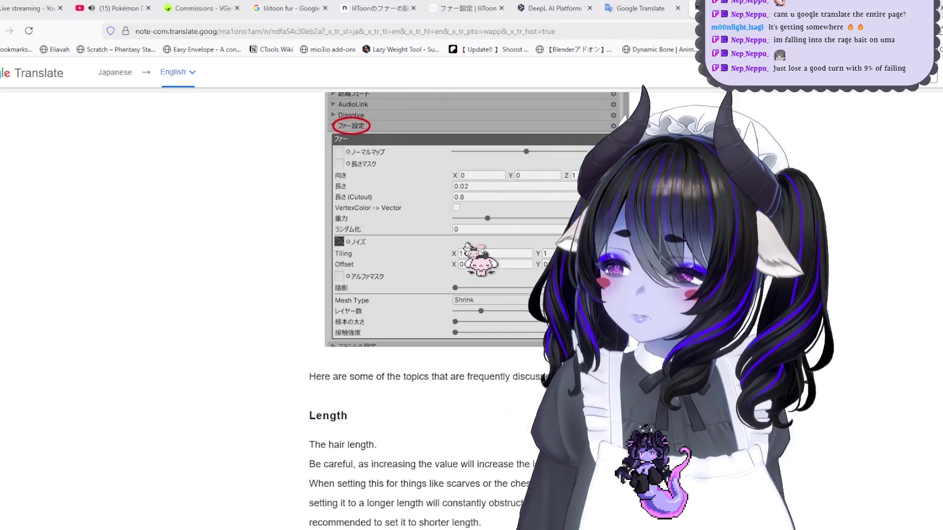
Step: Read the translated fur guide down through its Randomization section
scroll(393, 295, "down", 5)
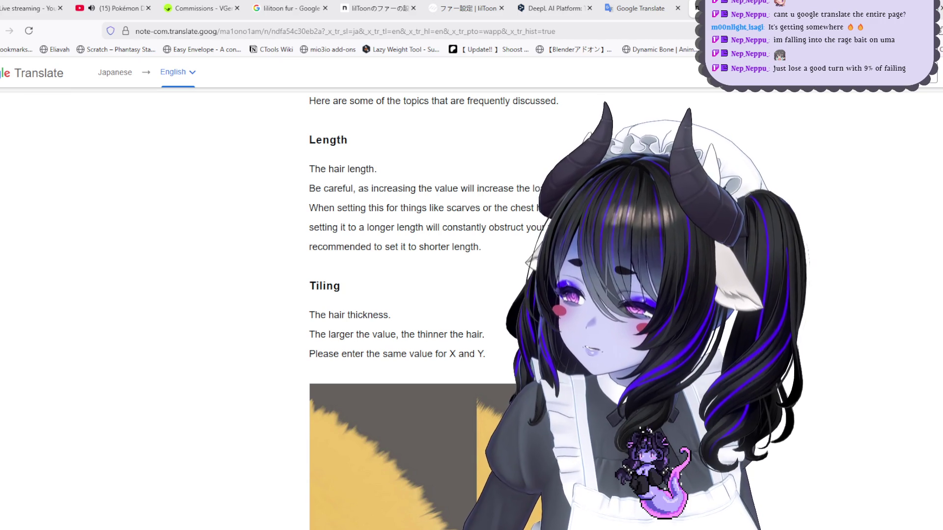
scroll(422, 314, "down", 10)
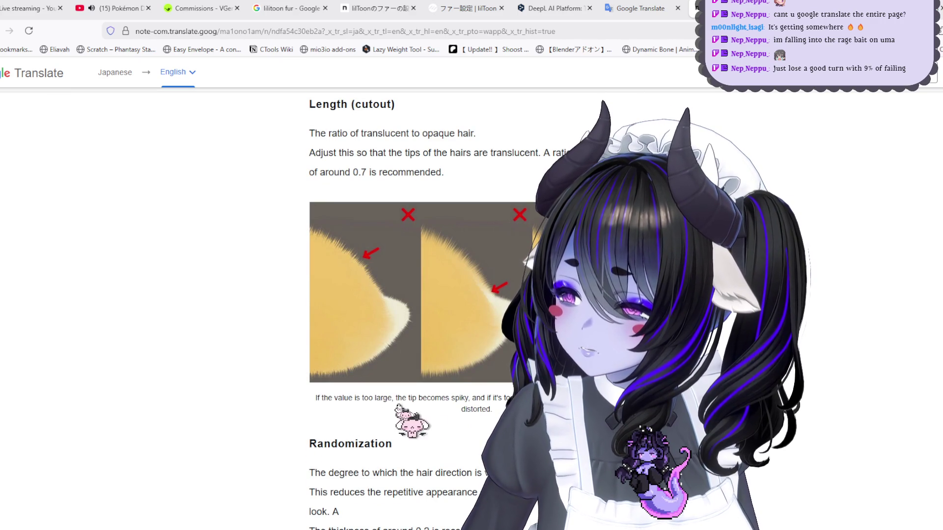
scroll(393, 406, "down", 5)
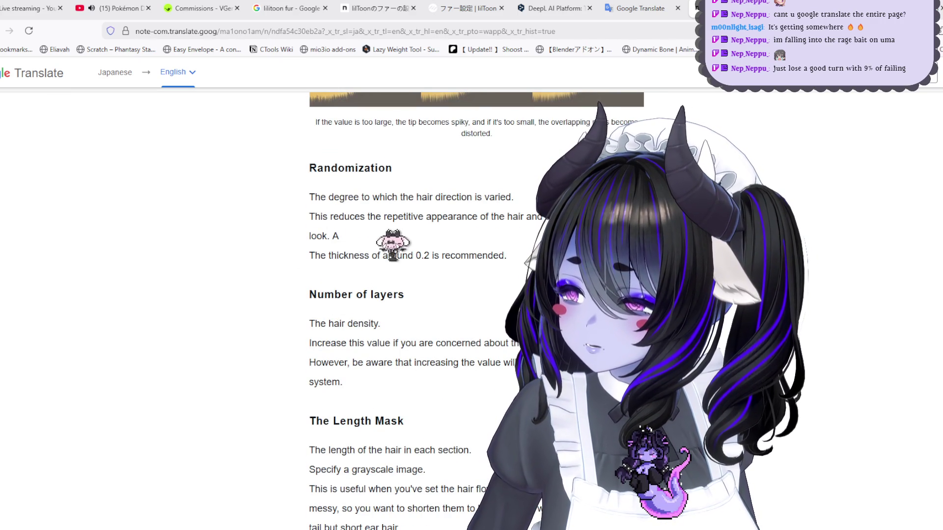
triple_click(484, 243)
left_click(414, 338)
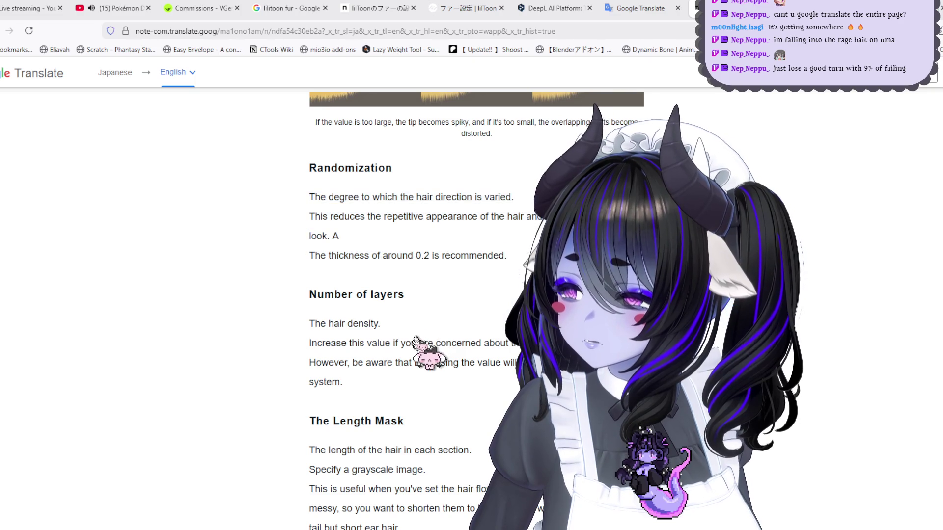
scroll(414, 344, "down", 2)
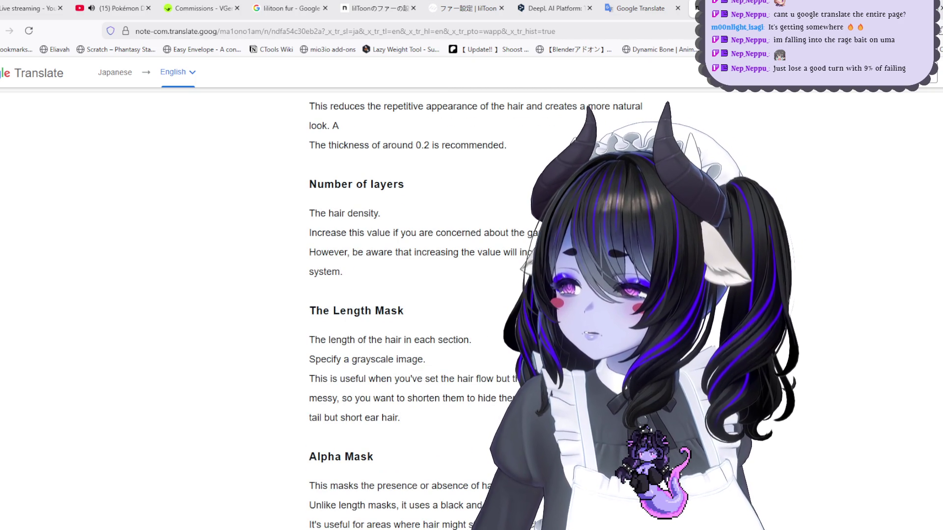
scroll(413, 319, "down", 2)
scroll(413, 319, "down", 7)
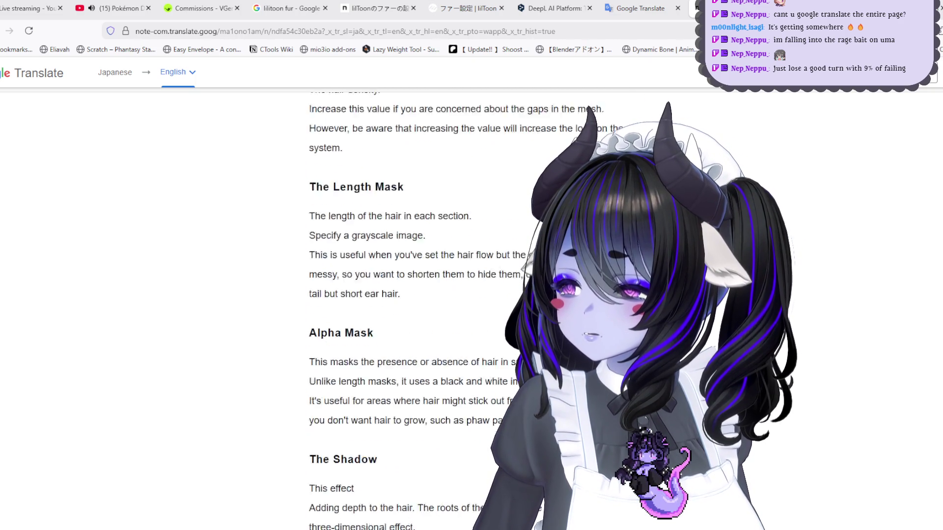
scroll(388, 197, "down", 7)
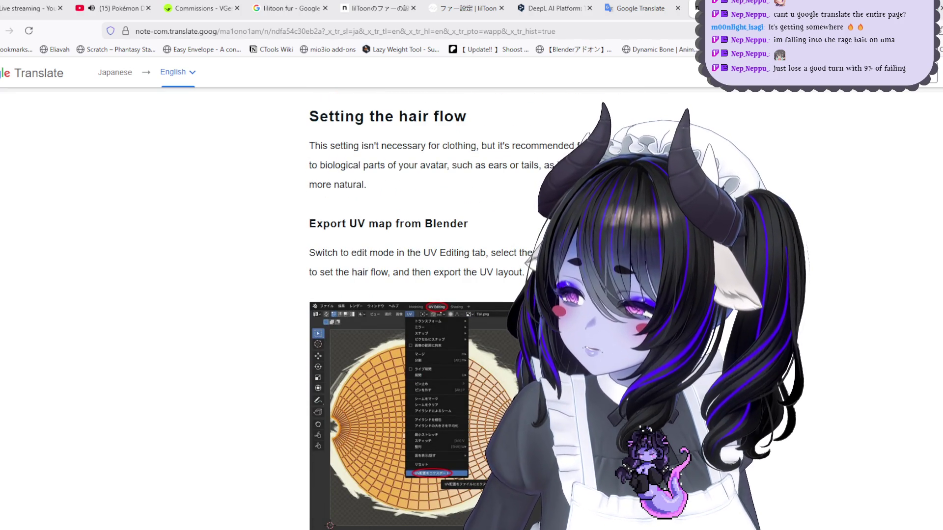
Step: Continue to the article's closing 'lastly' section with the fox-tail example image
scroll(414, 294, "down", 6)
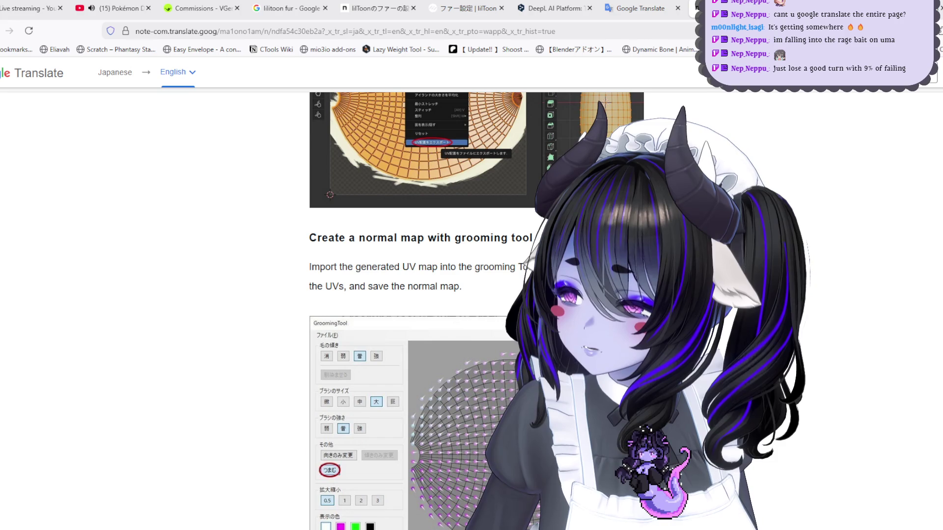
scroll(414, 295, "up", 3)
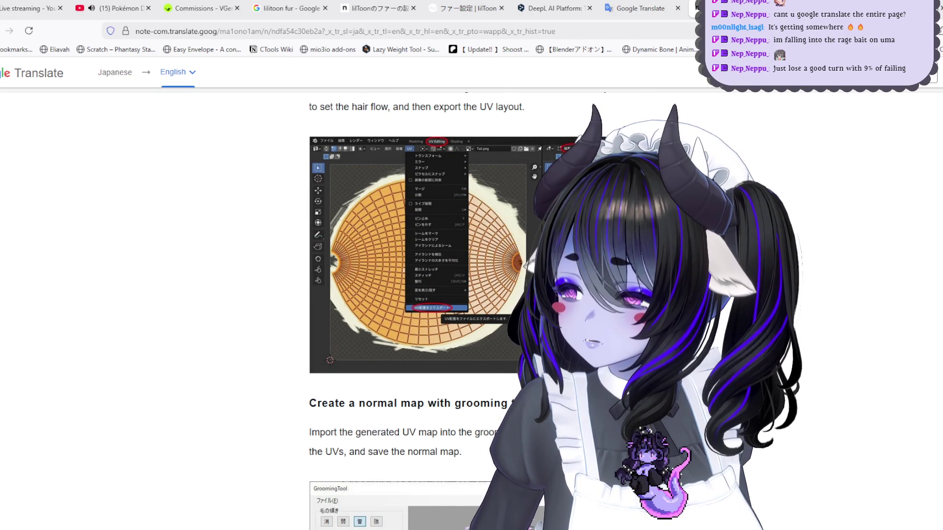
scroll(414, 295, "down", 10)
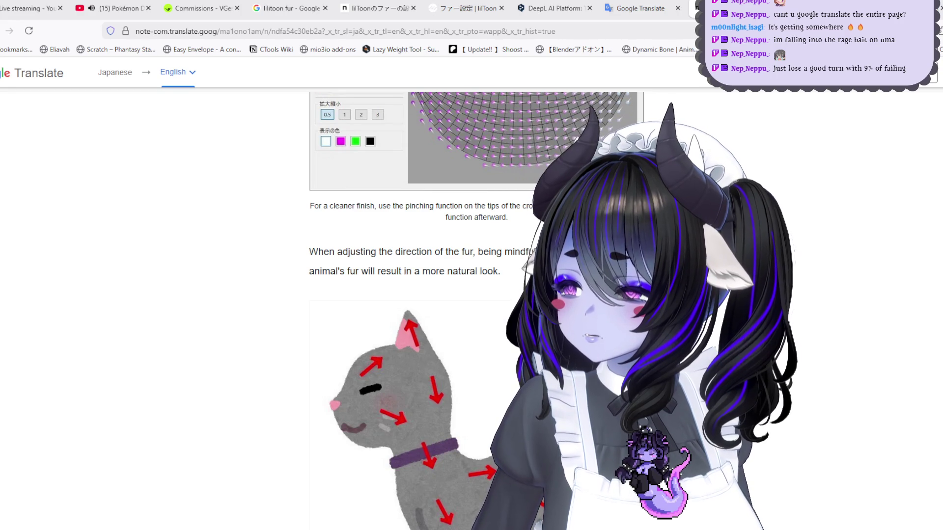
scroll(414, 295, "down", 8)
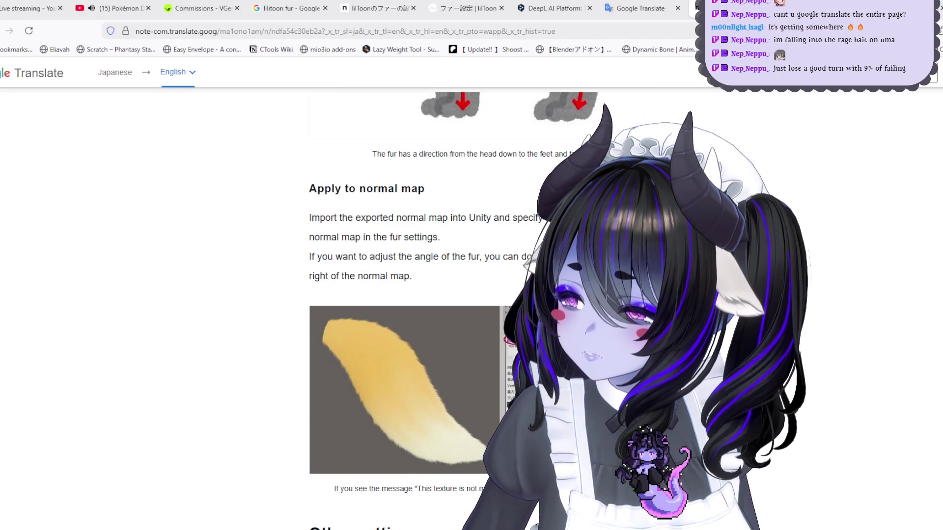
scroll(414, 294, "down", 3)
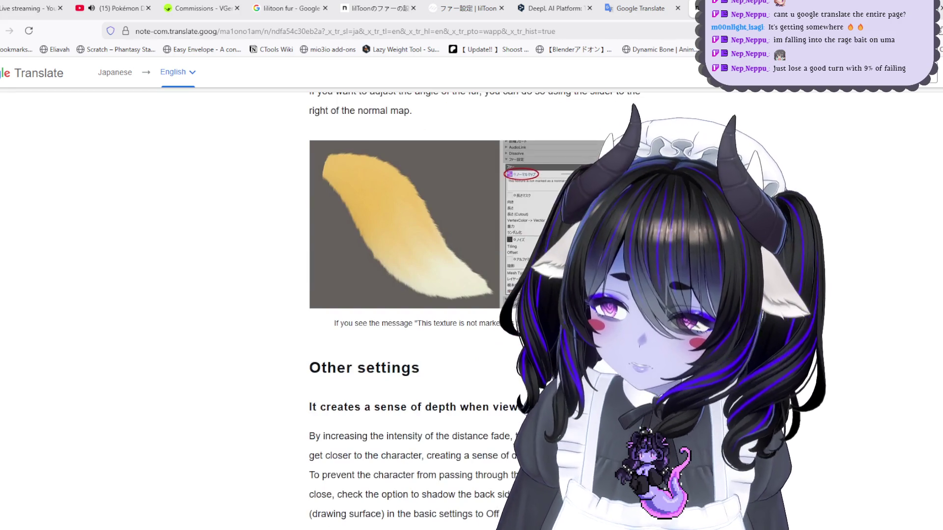
scroll(414, 294, "down", 3)
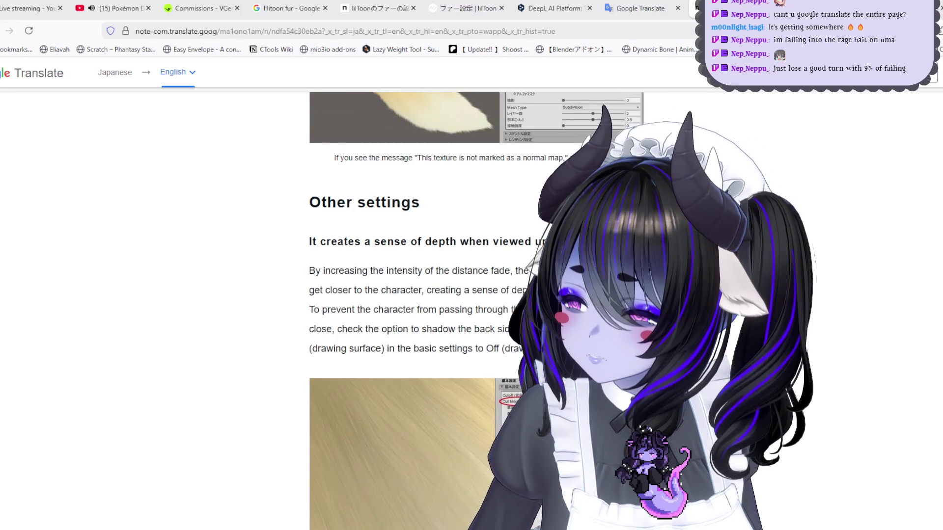
scroll(414, 294, "down", 3)
scroll(414, 294, "down", 4)
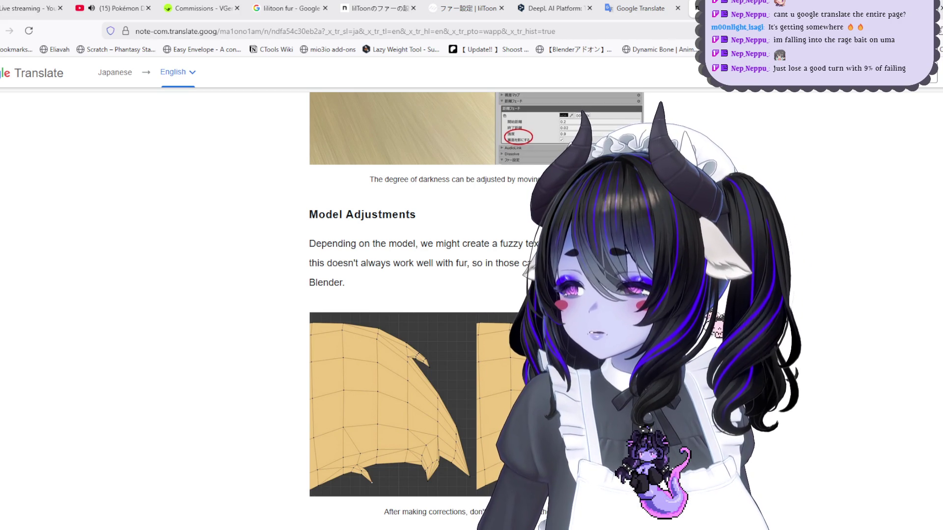
scroll(419, 254, "down", 3)
scroll(419, 254, "down", 3)
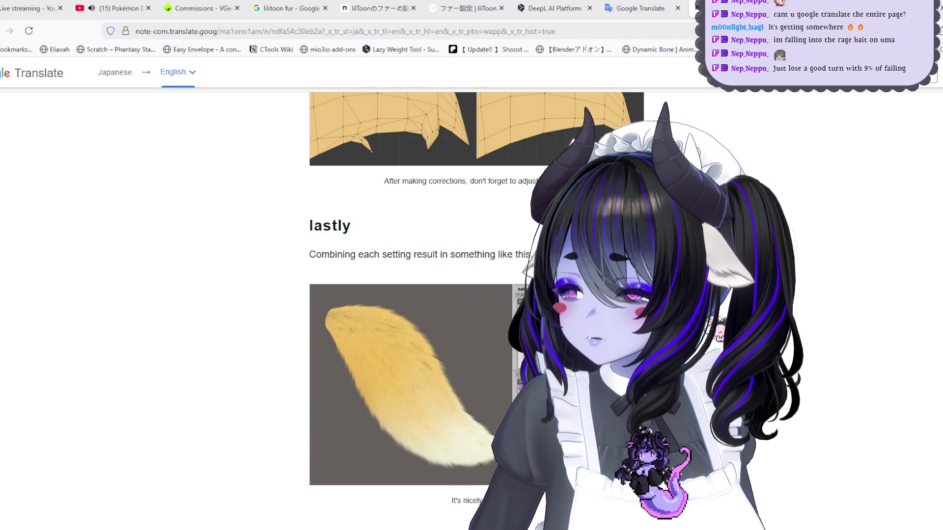
scroll(425, 311, "down", 1)
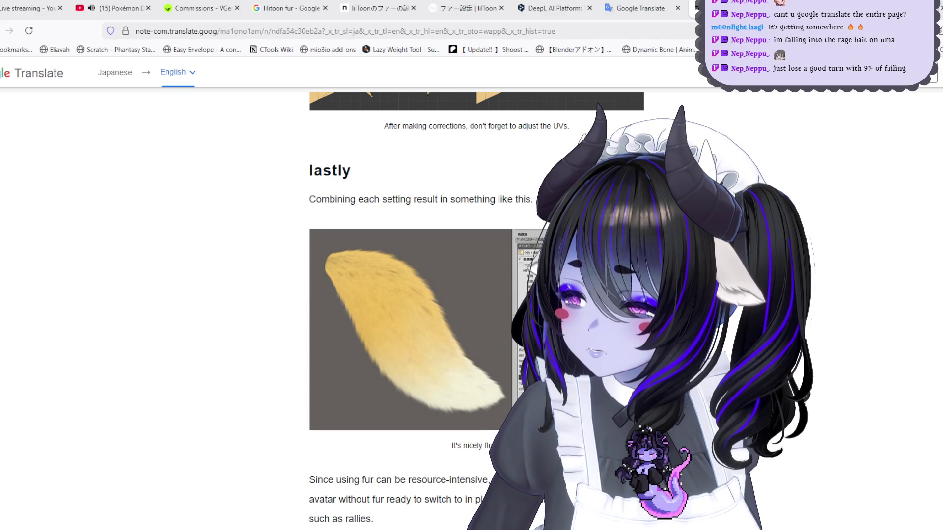
scroll(425, 295, "down", 2)
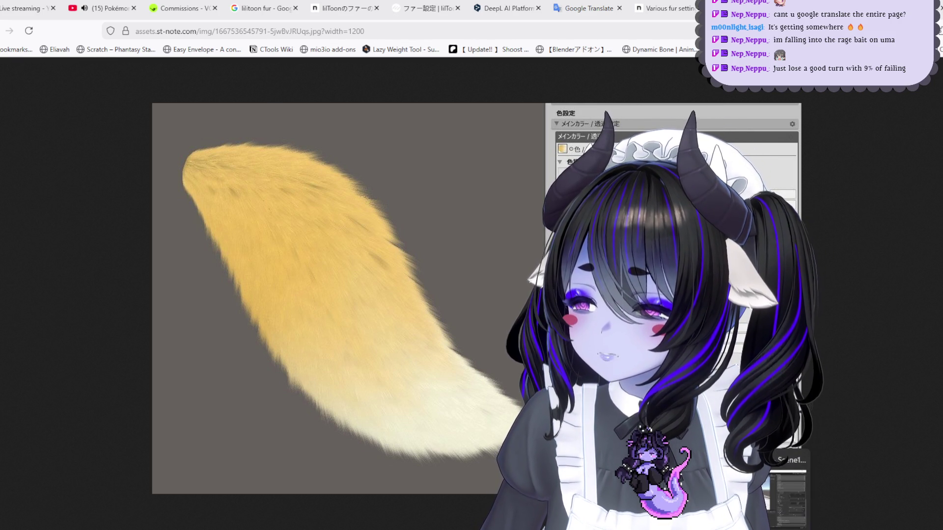
Step: Switch the tail's fur mesh type to Subdivision, then return to the fox-tail reference
key("alt+Tab")
left_click(864, 341)
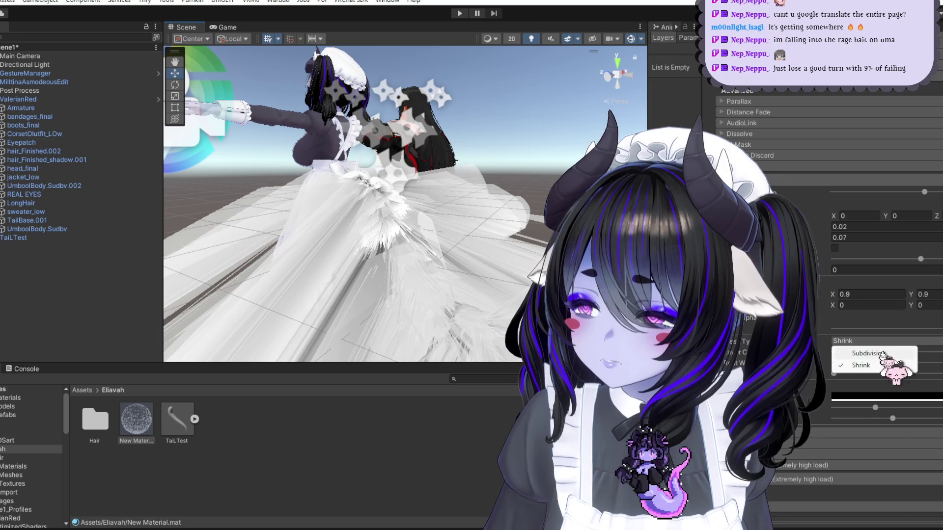
left_click(884, 365)
key("alt+Tab")
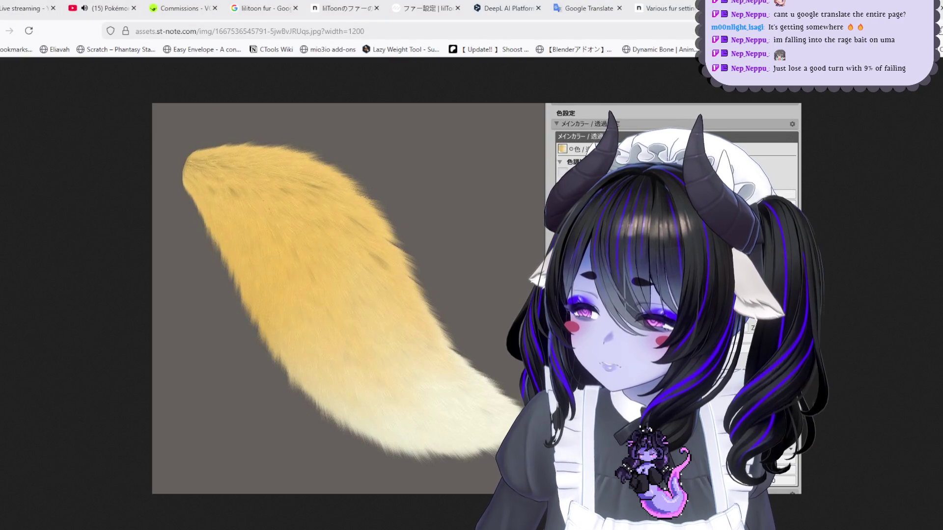
Step: Lower a fur slider setting and compare the render with the fox-tail reference
key("alt+Tab")
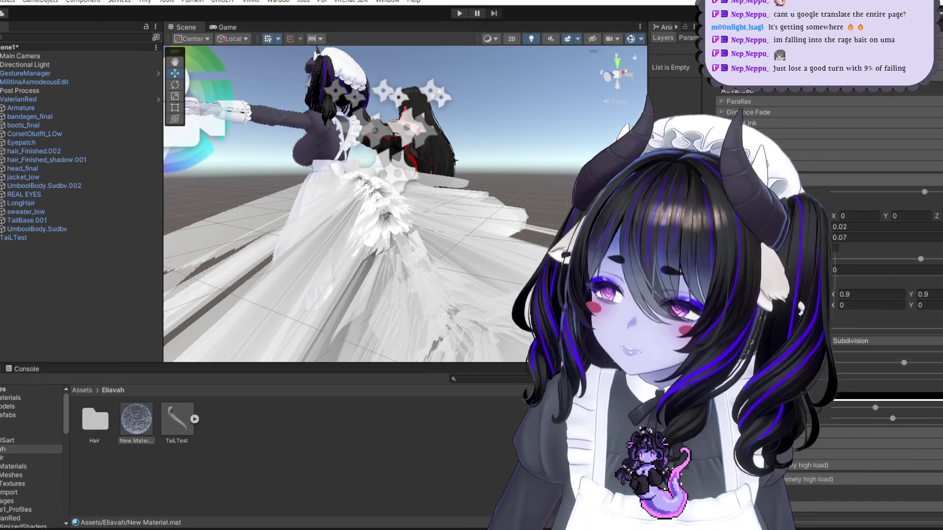
key("alt+Tab")
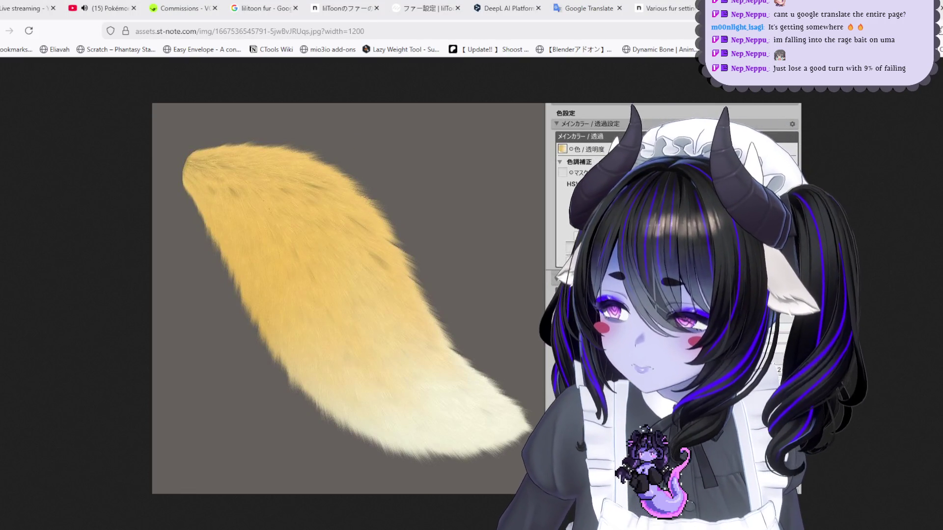
key("alt+Tab")
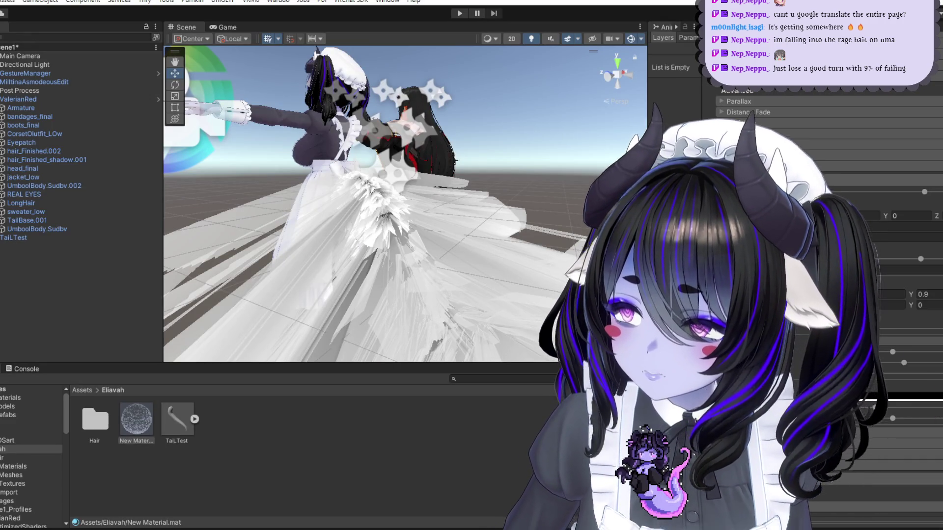
left_click_drag(903, 363, 857, 363)
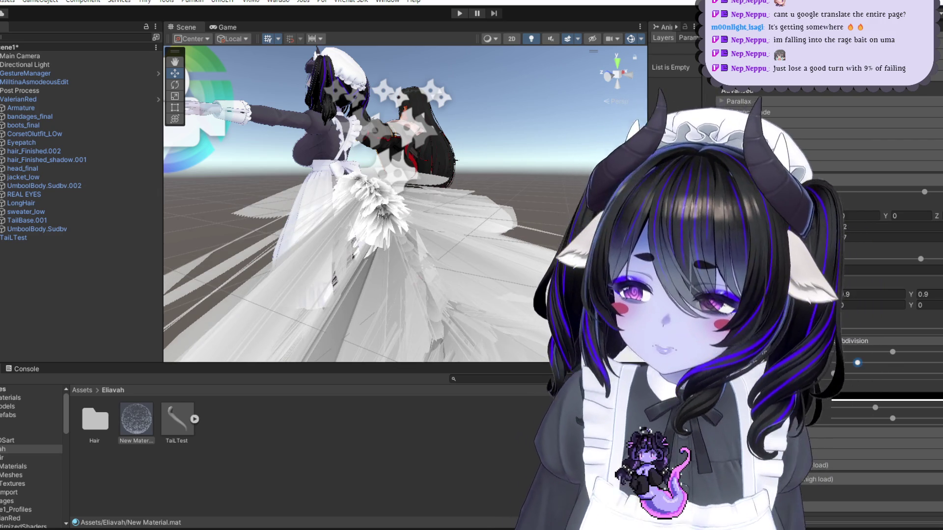
key("alt+Tab")
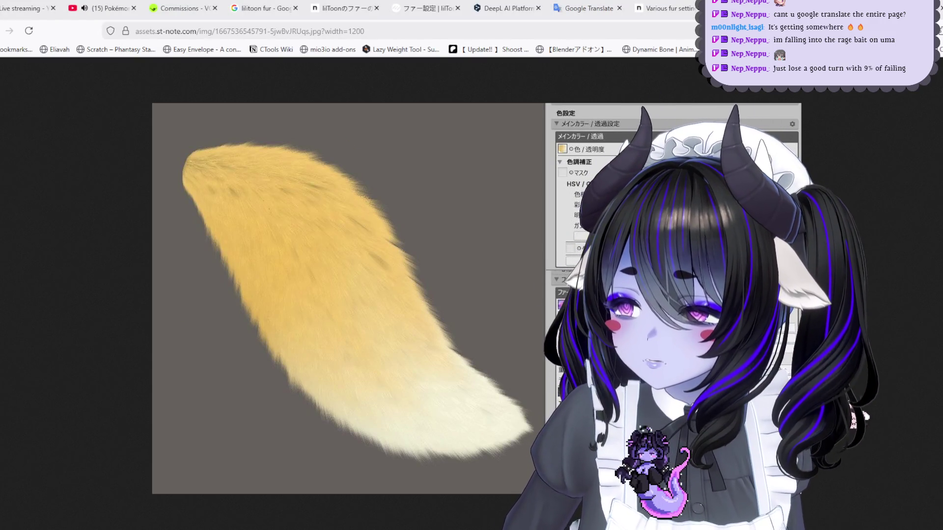
Step: Enter 64 for the fur setting and compare the result to the reference
key("alt+Tab")
key("alt+Tab")
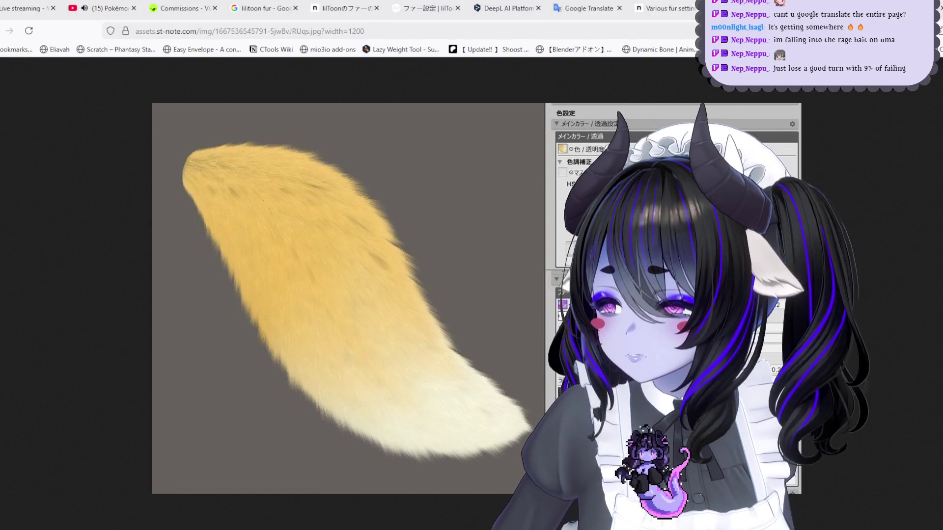
key("alt+Tab")
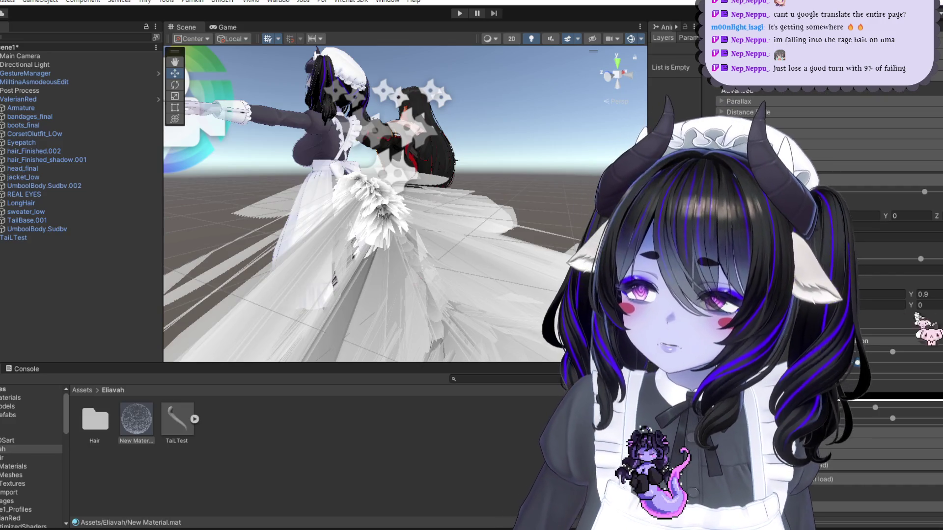
type("64")
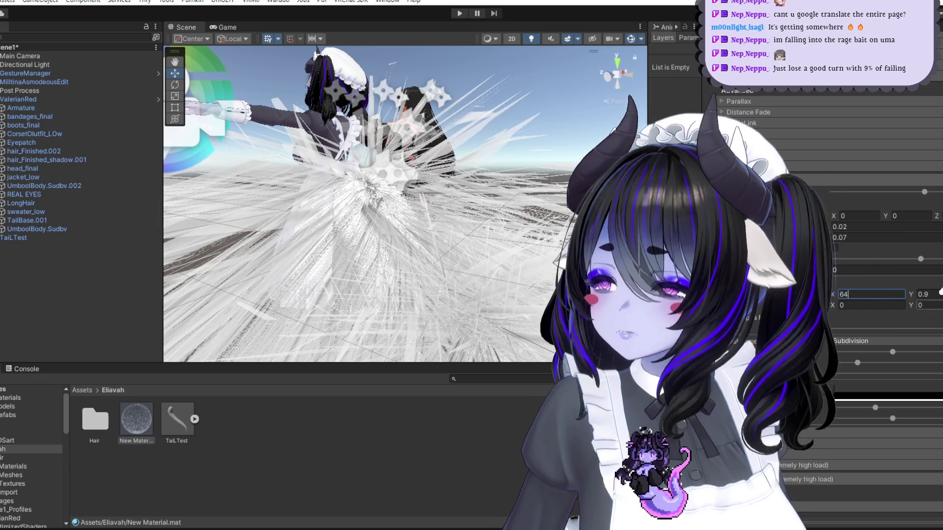
key("Return")
key("alt+Tab")
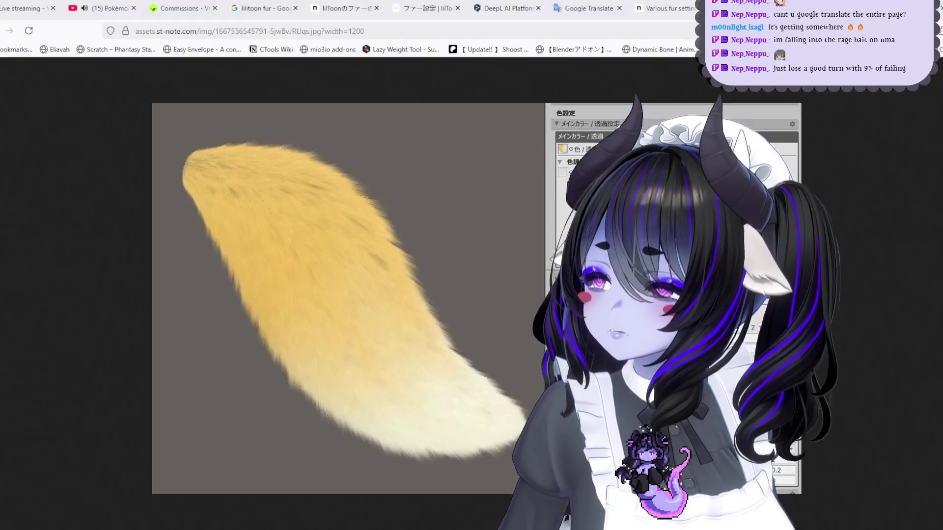
key("alt+Tab")
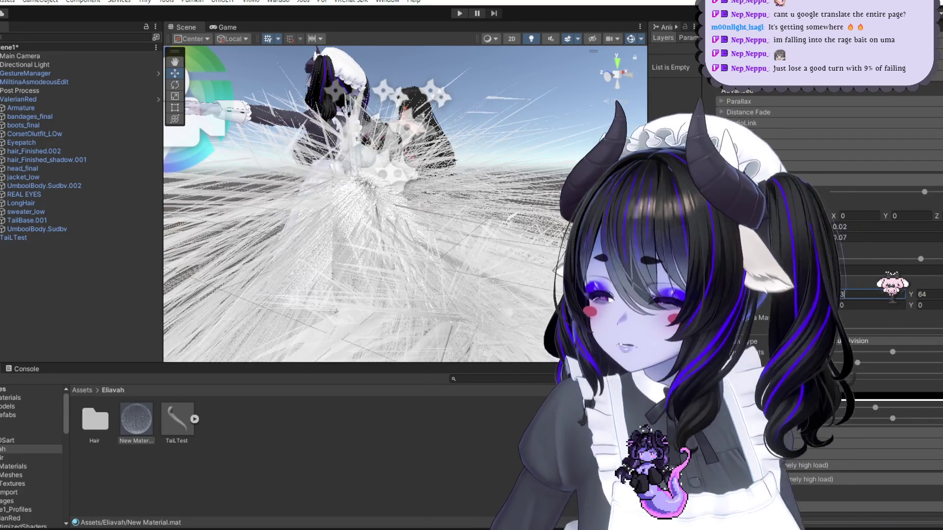
Step: Set the fur setting's Y value to 30 and check it against the reference
left_click(919, 295)
type("30")
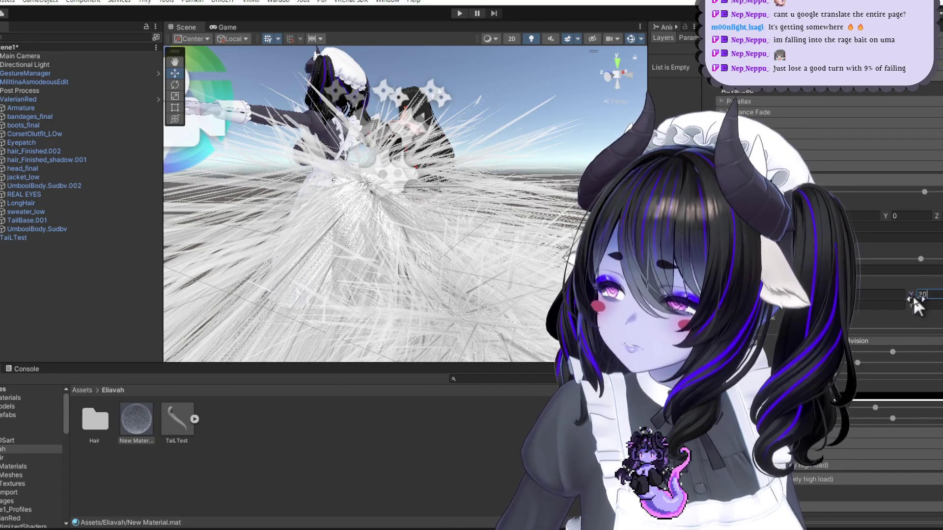
type("10")
key("Return")
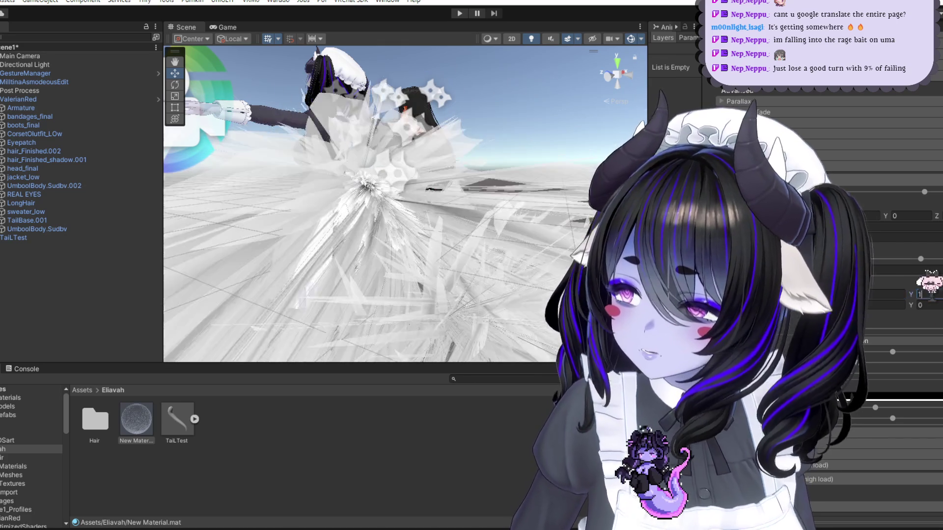
key("alt+Tab")
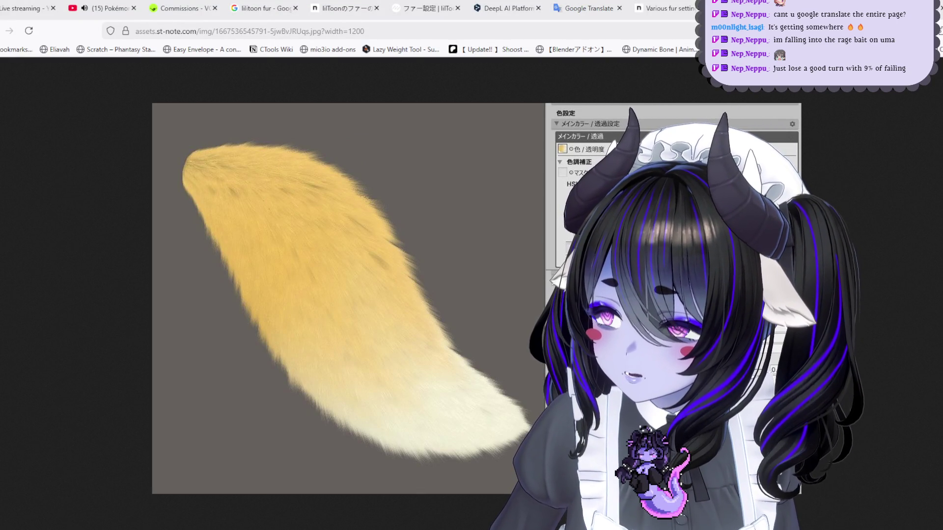
key("alt+Tab")
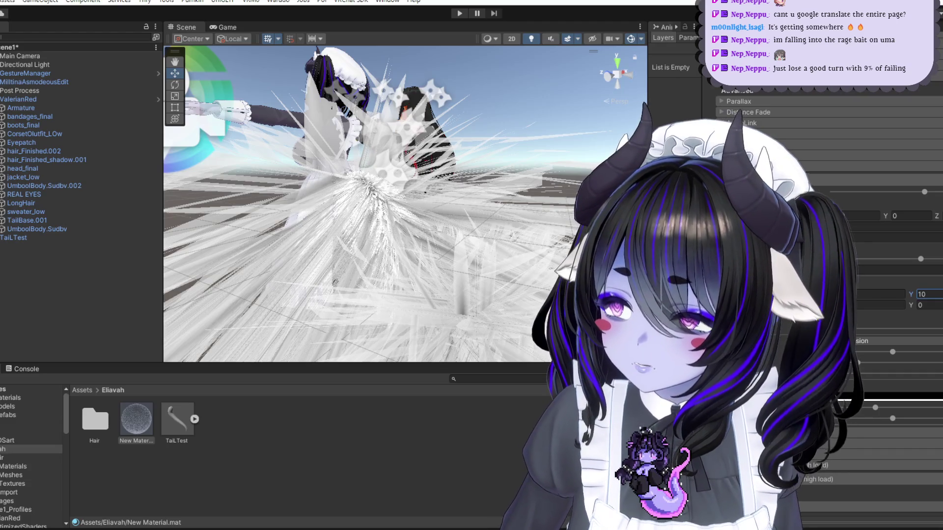
Step: Flip between the scene's white fur and the fox-tail reference image to compare them
key("alt+Tab")
key("alt+Tab")
key("alt+Tab")
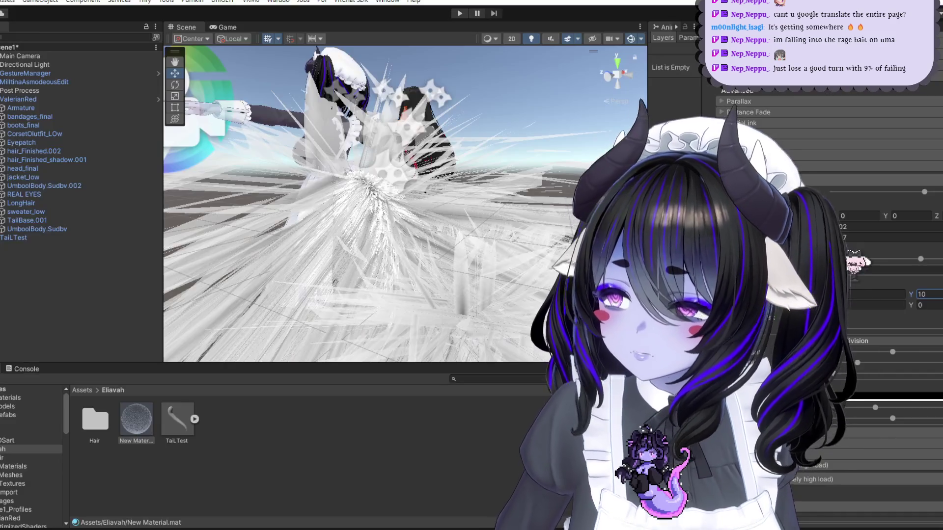
key("alt+Tab")
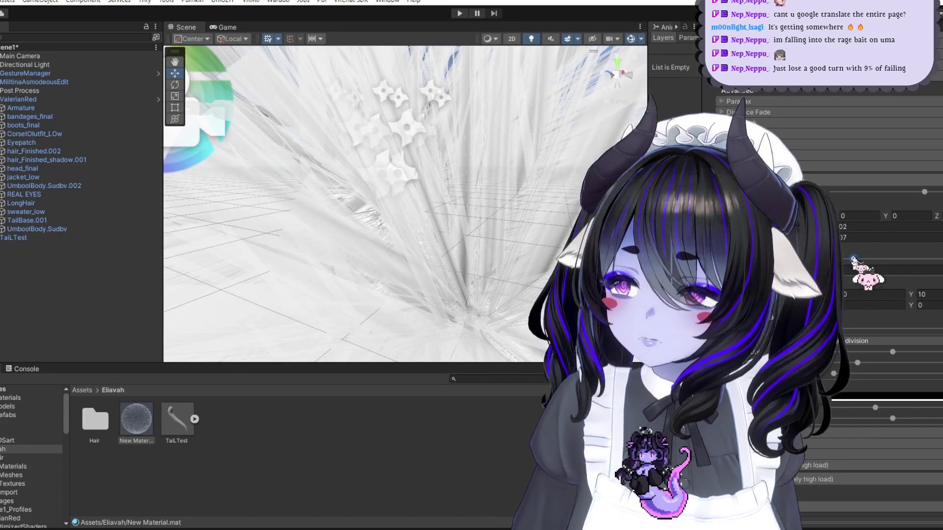
key("alt+Tab")
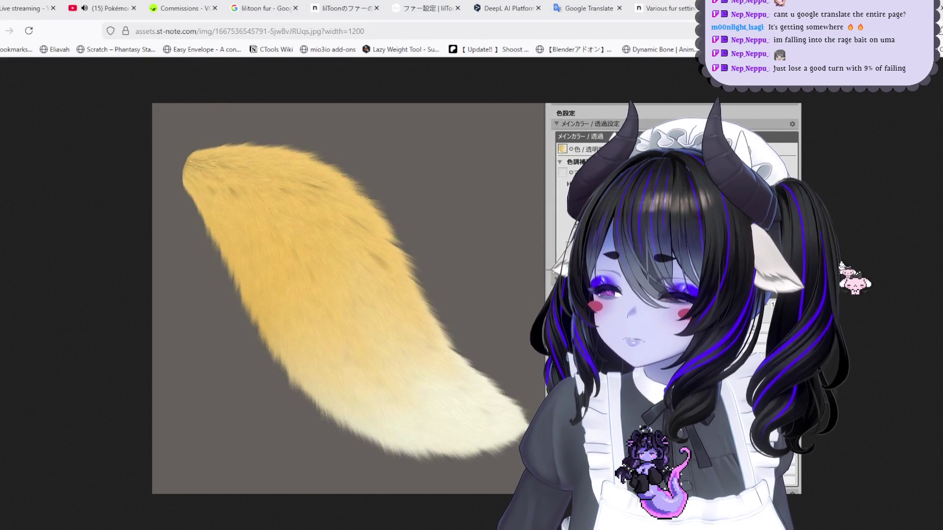
key("alt+Tab")
key("alt+Tab")
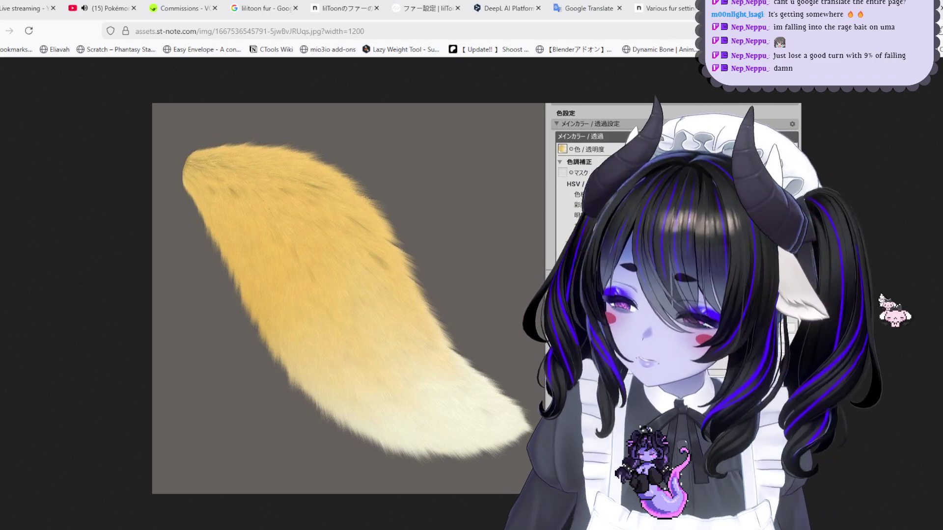
key("alt+Tab")
key("alt+Tab")
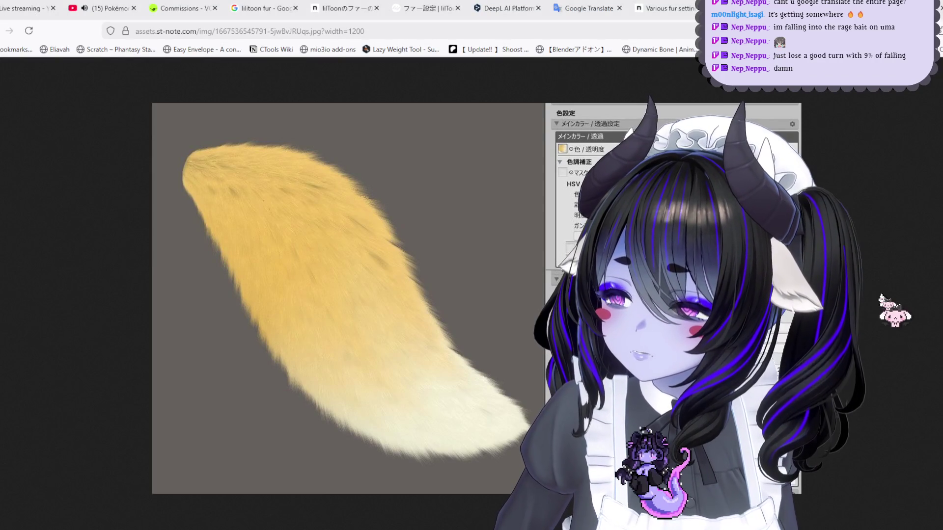
key("alt+Tab")
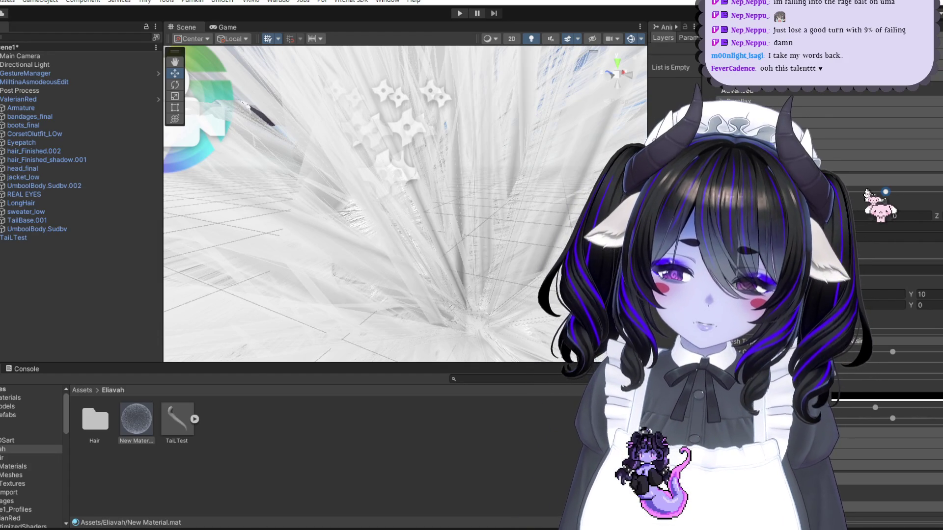
scroll(471, 216, "down", 5)
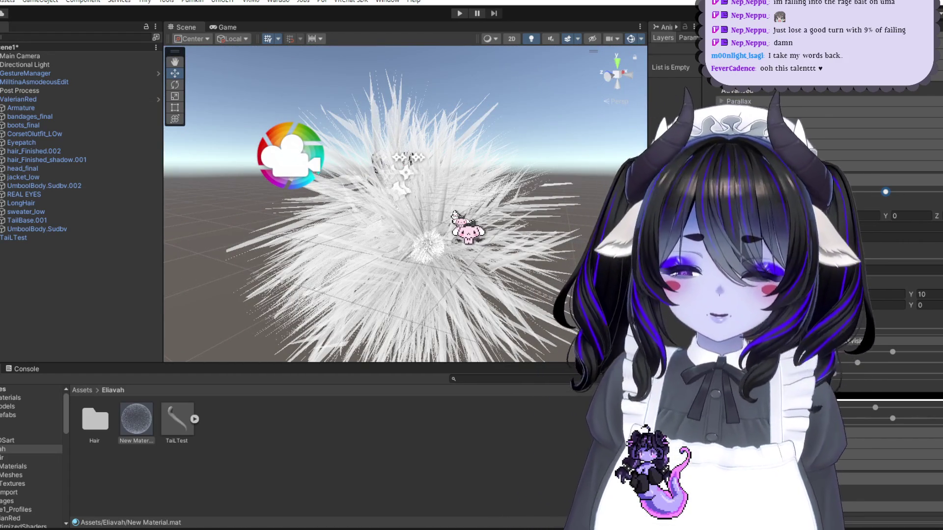
mouse_move(432, 219)
left_mouse_down("alt")
mouse_move(424, 180)
mouse_move(494, 183)
mouse_move(447, 193)
left_mouse_up("alt")
scroll(458, 210, "up", 4)
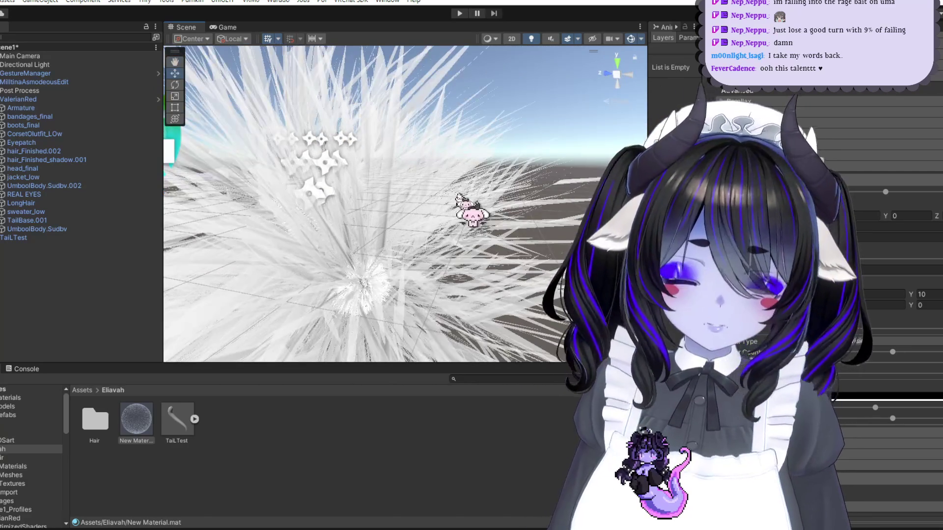
key("alt+Tab")
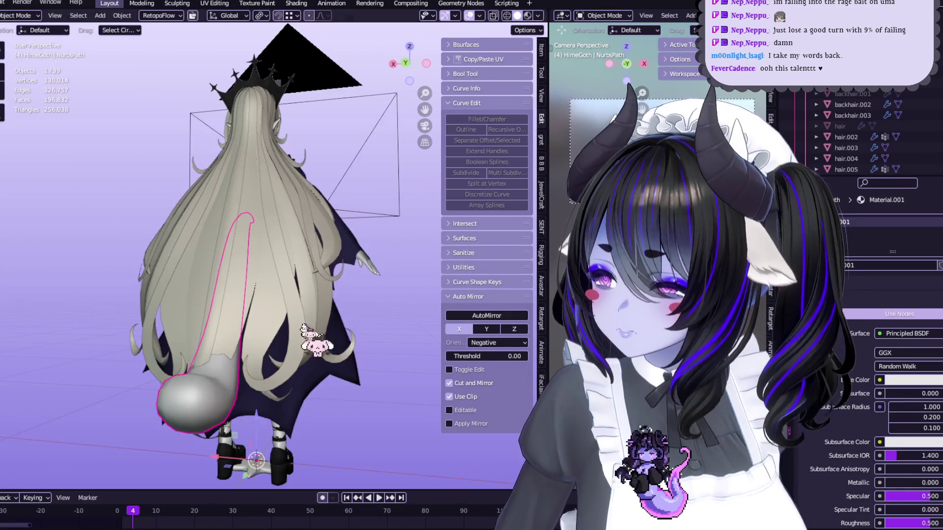
Step: View the character's front in Material Preview and delete the CENSOR box object
middle_click_drag(303, 328, 315, 258)
scroll(315, 258, "up", 5)
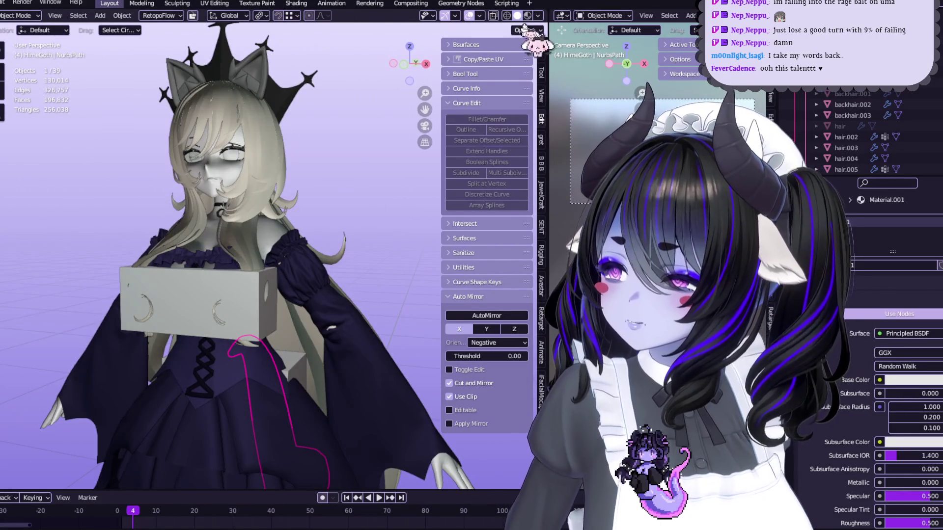
left_click(527, 16)
scroll(338, 264, "up", 4)
scroll(864, 132, "up", 6)
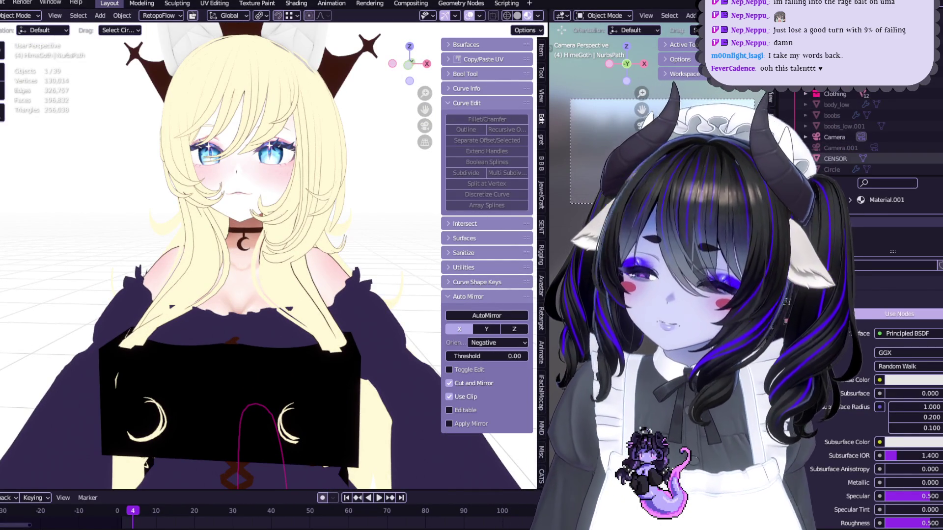
key("Delete")
Step: Return to solid shading and orbit around the character's back and side
scroll(326, 274, "up", 3)
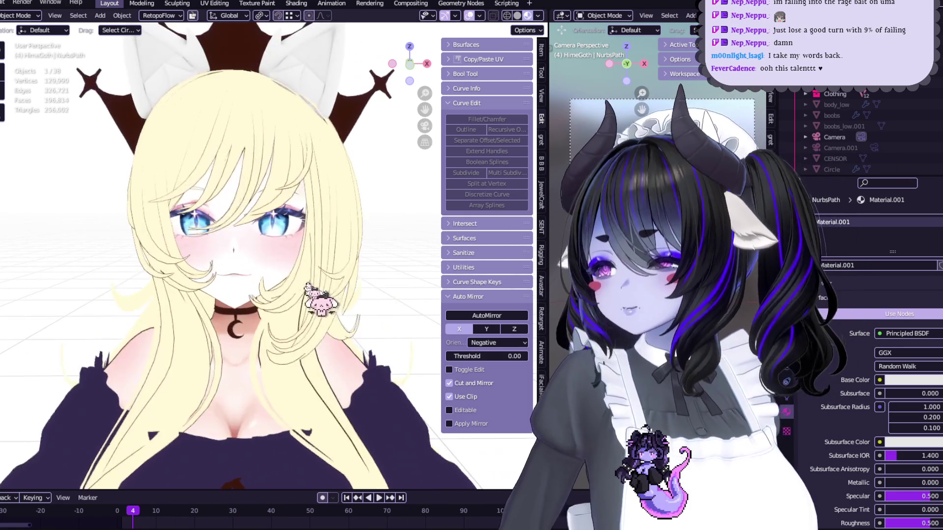
scroll(375, 267, "down", 10, "shift")
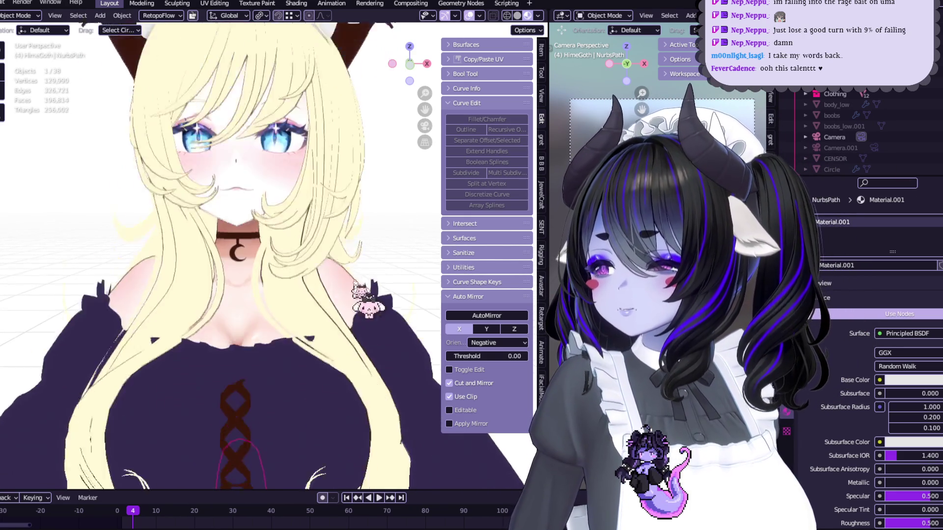
scroll(353, 231, "down", 8)
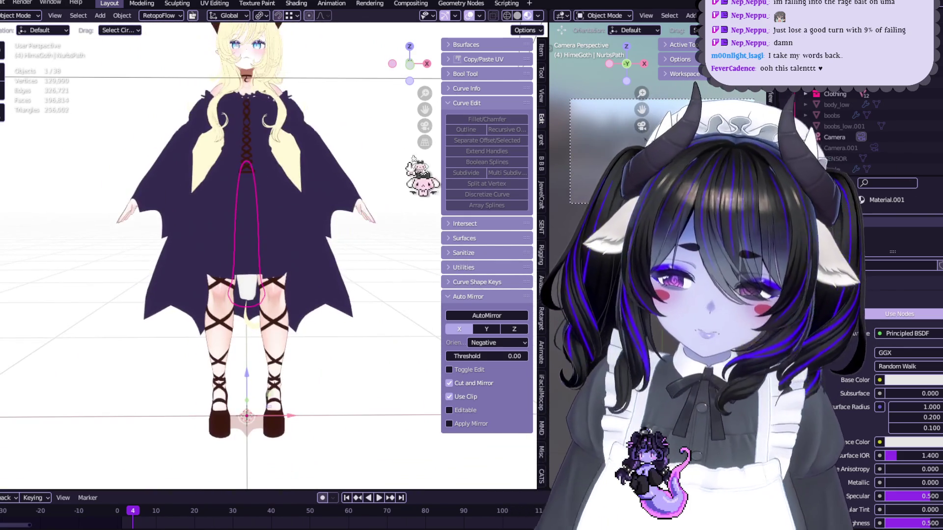
key("z")
mouse_move(361, 186)
middle_mouse_down()
mouse_move(332, 294)
mouse_move(373, 324)
mouse_move(221, 324)
middle_mouse_up()
scroll(224, 326, "down", 6)
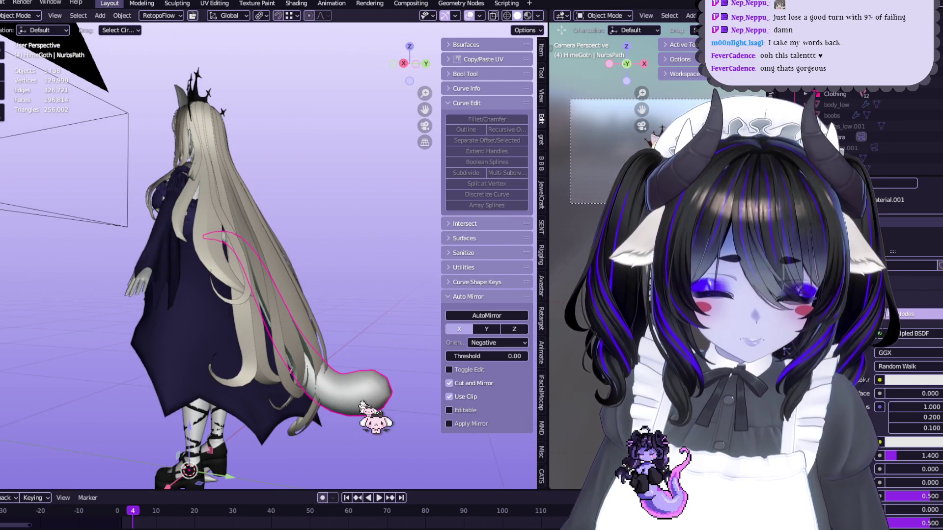
middle_click_drag(369, 382, 334, 379)
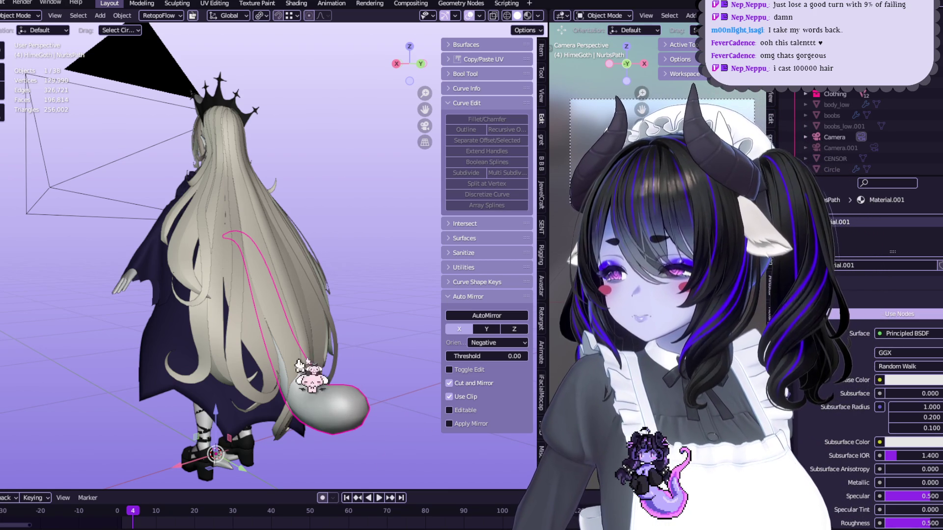
mouse_move(389, 420)
middle_mouse_down()
mouse_move(374, 421)
mouse_move(415, 421)
middle_mouse_up()
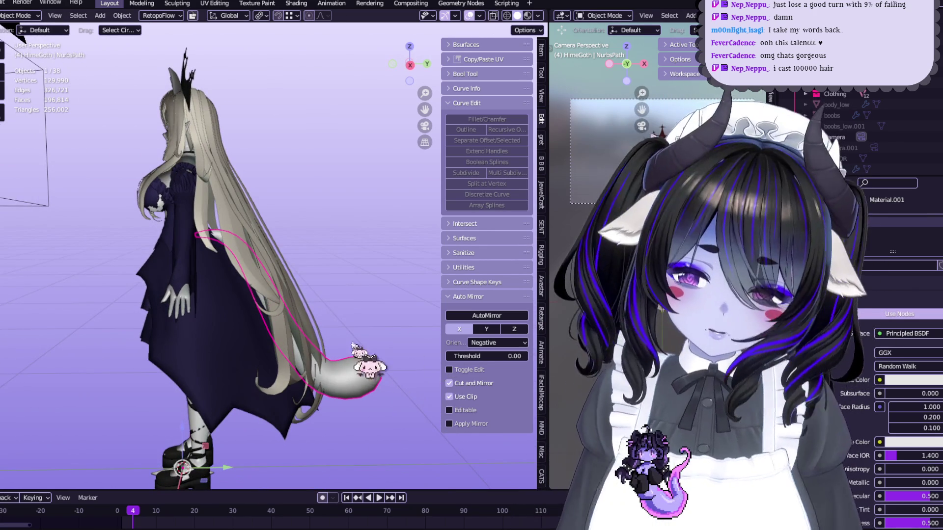
Step: Reshape the end of the tail behind the character and restore the CENSOR plane
left_click_drag(378, 371, 322, 368)
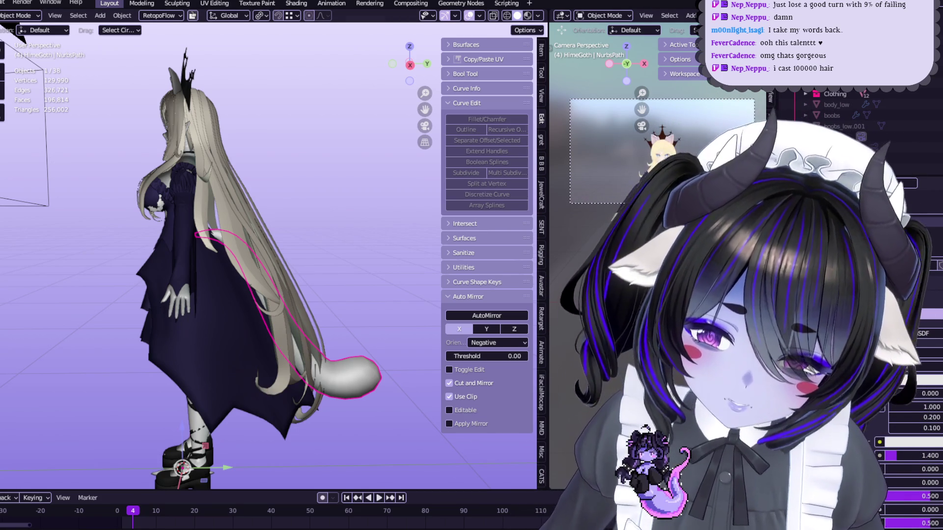
mouse_move(330, 296)
middle_mouse_down()
mouse_move(341, 300)
mouse_move(345, 270)
middle_mouse_up()
scroll(864, 133, "down", 6)
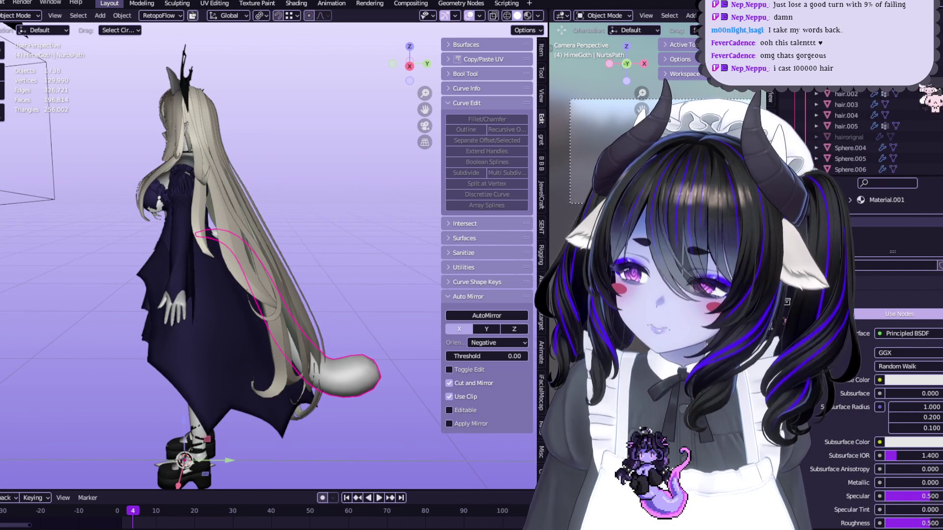
scroll(864, 143, "up", 5)
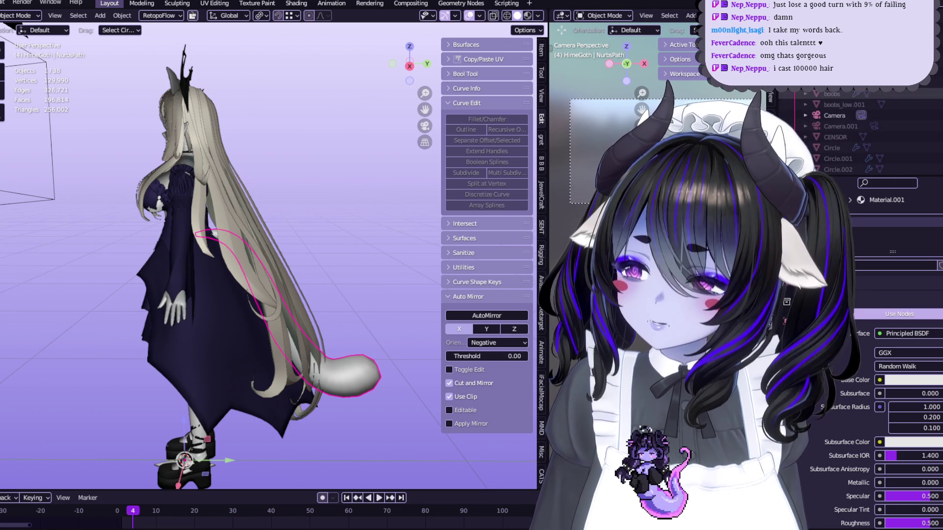
left_click(930, 137)
scroll(884, 142, "up", 2)
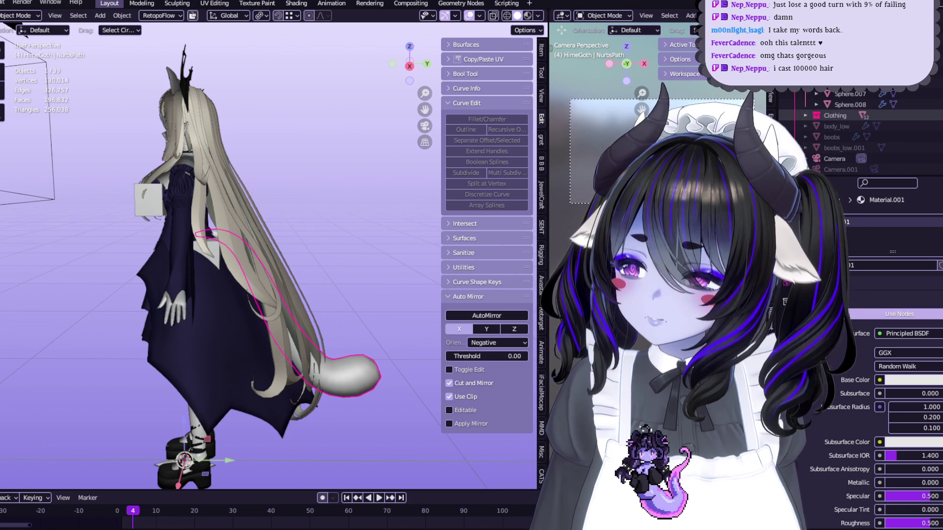
Step: Hide the Clothing collection and view the body in Material Preview
left_click(931, 115)
middle_click_drag(274, 182, 454, 120)
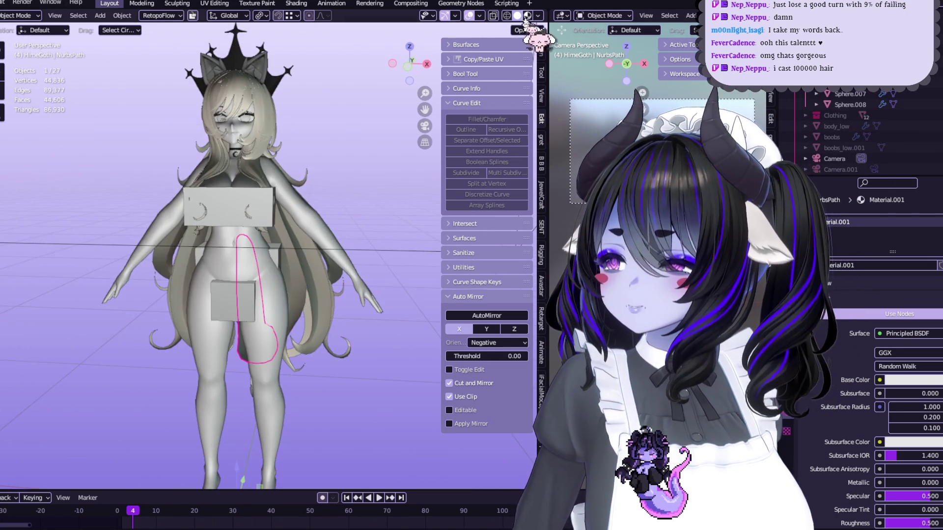
left_click(526, 15)
scroll(393, 167, "up", 2)
scroll(427, 121, "up", 2)
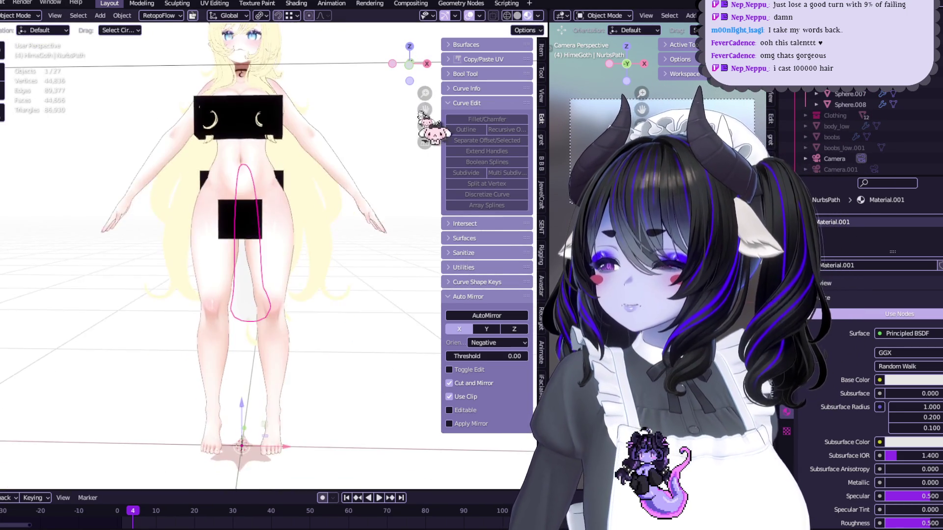
scroll(334, 289, "up", 2)
Step: Orbit around the bare body to inspect the upper body, face and back
middle_click_drag(335, 288, 339, 275)
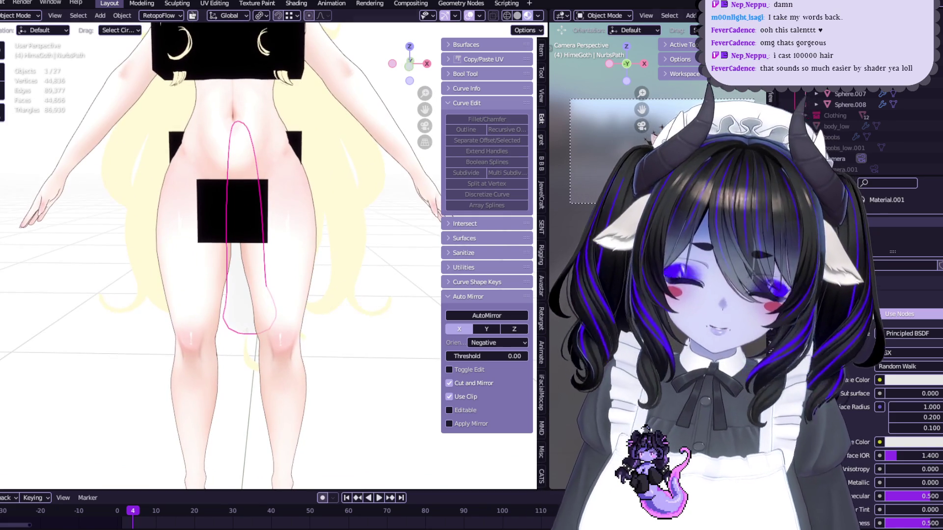
scroll(864, 132, "up", 3)
mouse_move(440, 211)
middle_mouse_down()
mouse_move(385, 211)
mouse_move(420, 99)
mouse_move(423, 324)
mouse_move(374, 152)
middle_mouse_up()
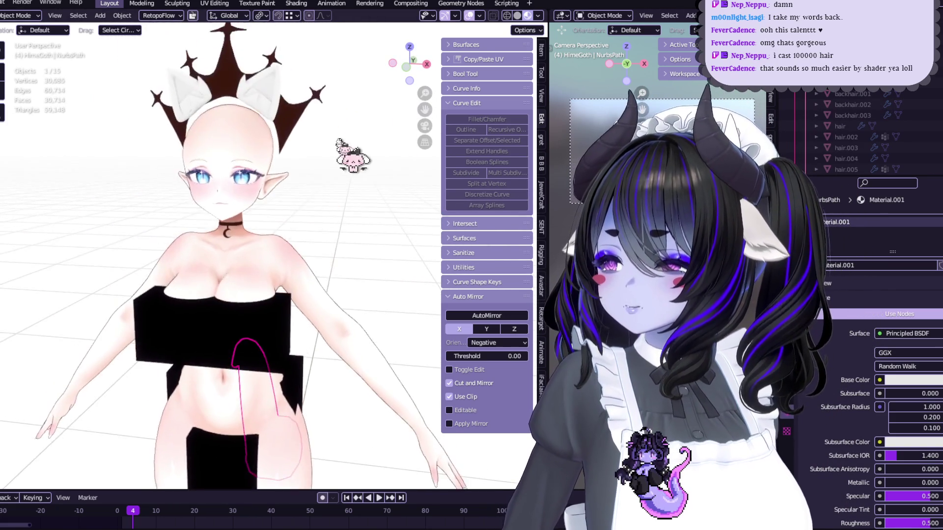
scroll(402, 123, "up", 4)
scroll(427, 106, "up", 3)
mouse_move(426, 105)
middle_mouse_down()
mouse_move(473, 178)
mouse_move(446, 231)
mouse_move(379, 224)
middle_mouse_up()
scroll(378, 222, "down", 8)
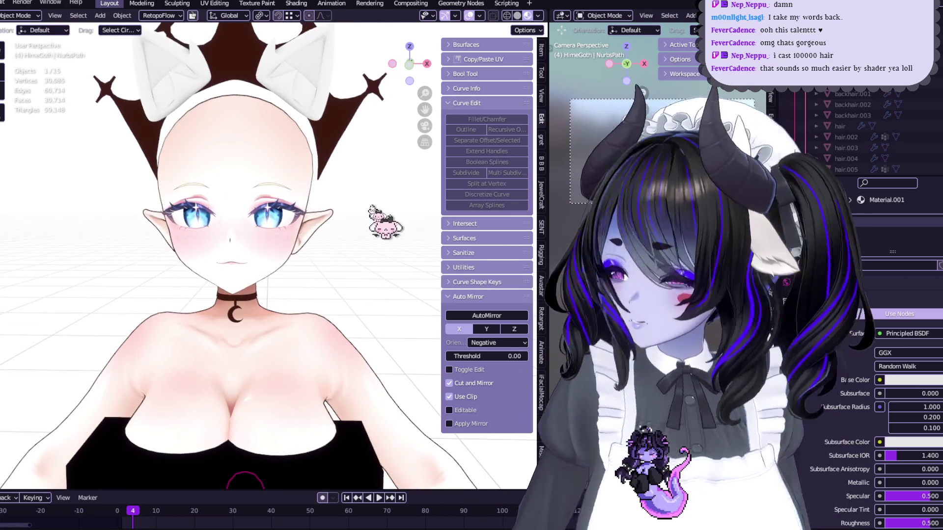
mouse_move(344, 147)
middle_mouse_down()
mouse_move(369, 152)
mouse_move(284, 263)
mouse_move(292, 265)
mouse_move(291, 228)
middle_mouse_up()
scroll(292, 230, "up", 6)
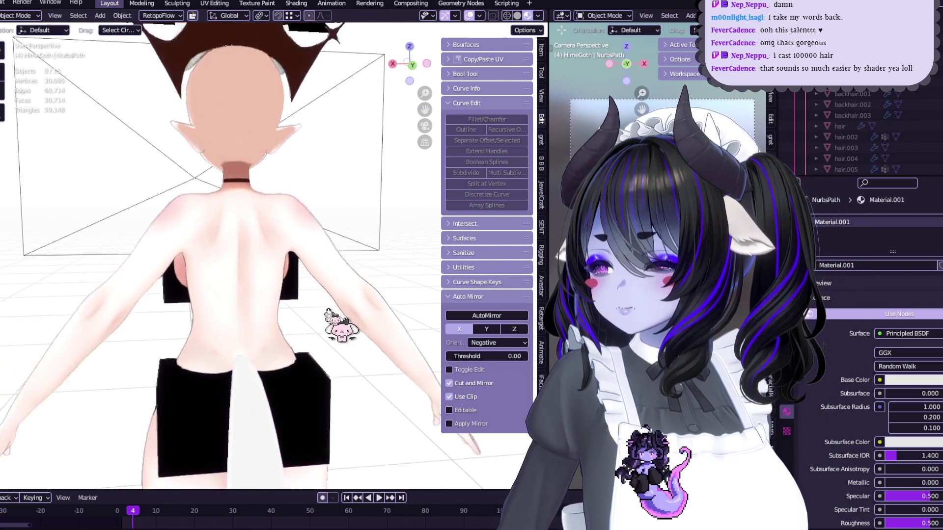
mouse_move(310, 287)
middle_mouse_down()
mouse_move(456, 292)
mouse_move(294, 271)
mouse_move(305, 235)
mouse_move(446, 231)
mouse_move(316, 236)
mouse_move(299, 208)
middle_mouse_up()
scroll(307, 236, "down", 3)
Step: Select the body mesh and show its shape keys and vertex groups in Object Data properties
left_click(309, 245)
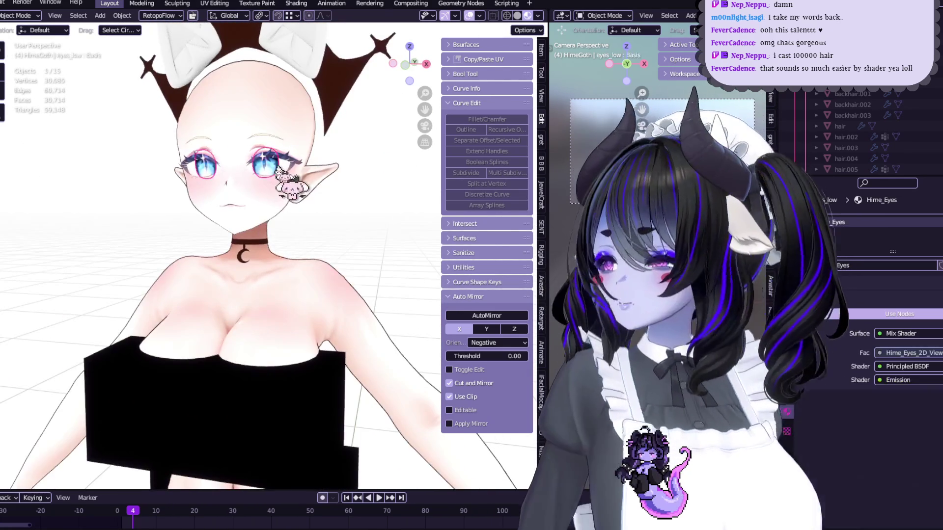
scroll(290, 231, "up", 2)
scroll(253, 256, "up", 2)
middle_click_drag(275, 260, 326, 273)
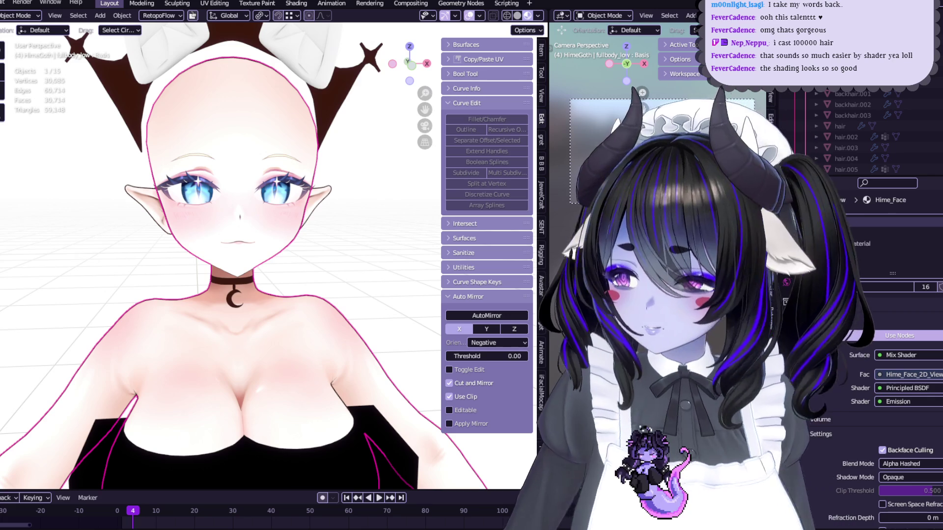
left_click(786, 271)
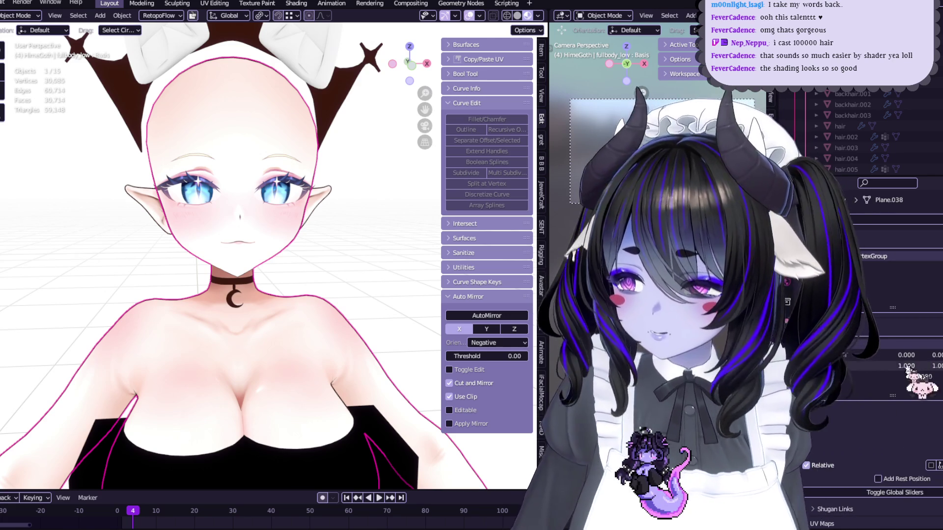
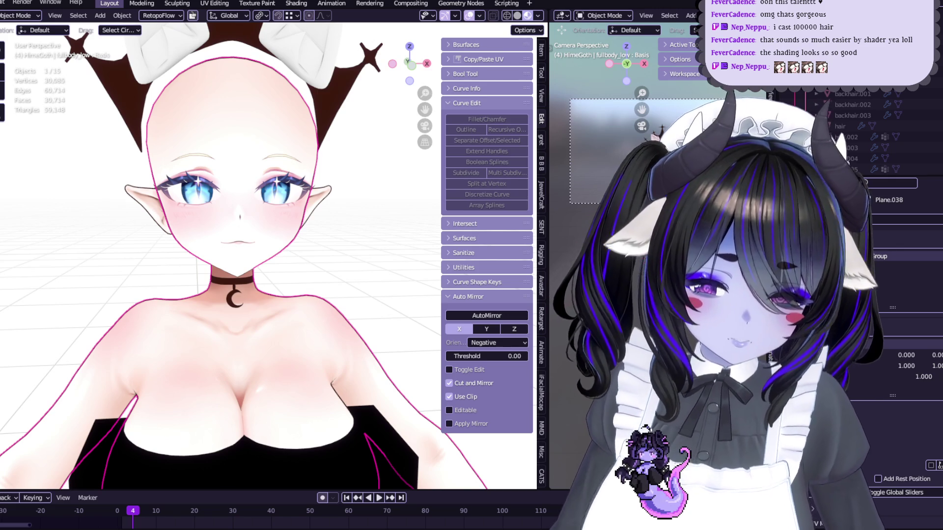
Step: Drag the TEST shape key to 0.000 to close the fanged mouth, then return to the full-body view
mouse_move(245, 245)
middle_mouse_down()
mouse_move(324, 248)
mouse_move(313, 361)
mouse_move(295, 319)
mouse_move(320, 306)
mouse_move(344, 331)
mouse_move(440, 302)
middle_mouse_up()
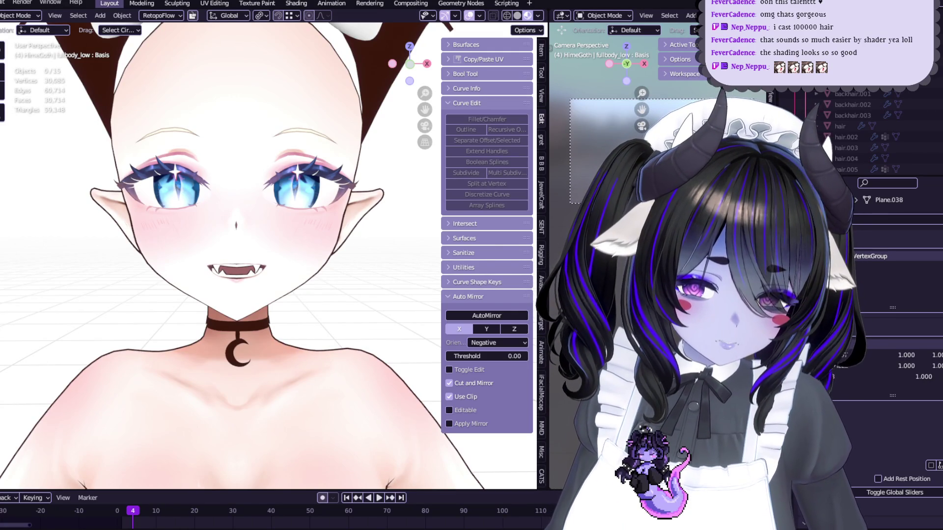
middle_click_drag(465, 244, 490, 269)
left_click_drag(905, 355, 874, 355)
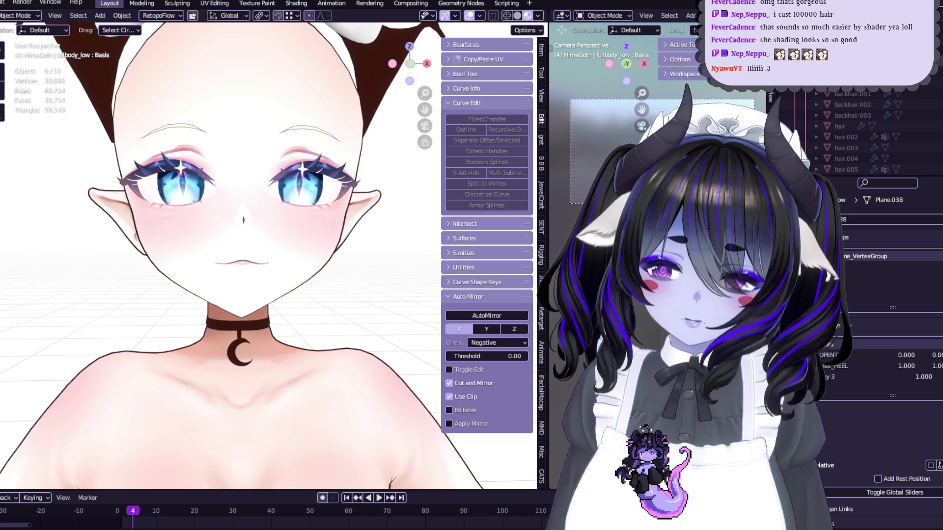
key("KP_Divide")
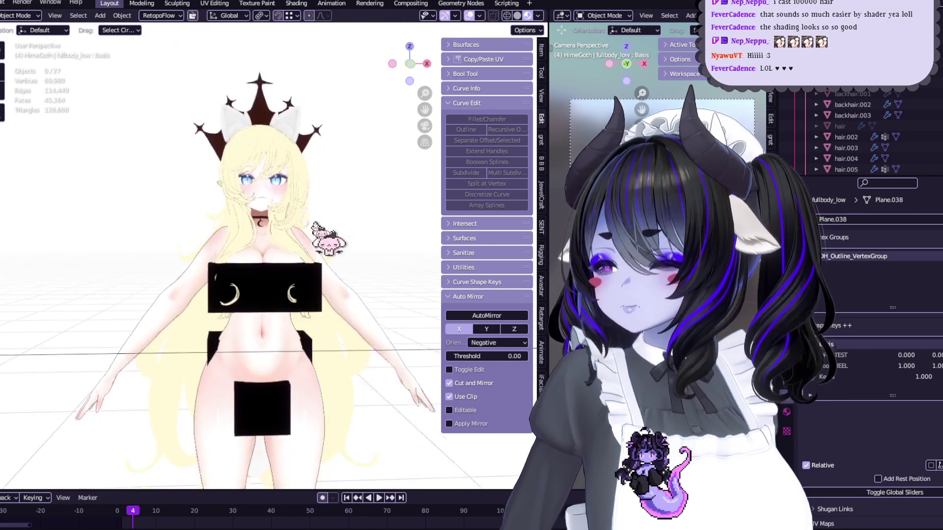
Step: Unhide the clothing objects and convert the NurbsPath tail curve into a mesh
scroll(874, 133, "down", 5)
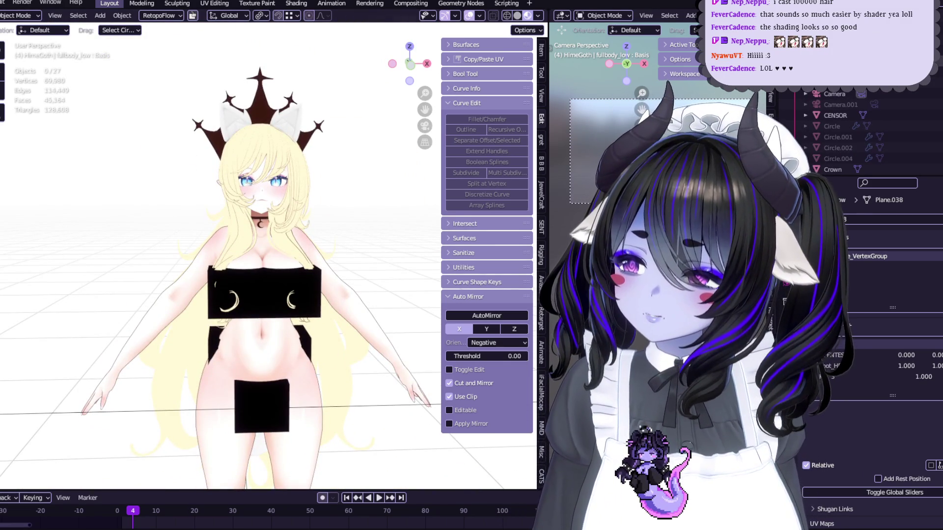
left_click(930, 62)
mouse_move(275, 220)
middle_mouse_down()
mouse_move(363, 212)
mouse_move(275, 320)
mouse_move(255, 319)
mouse_move(248, 249)
mouse_move(284, 347)
mouse_move(358, 284)
mouse_move(339, 290)
middle_mouse_up()
left_click(345, 226)
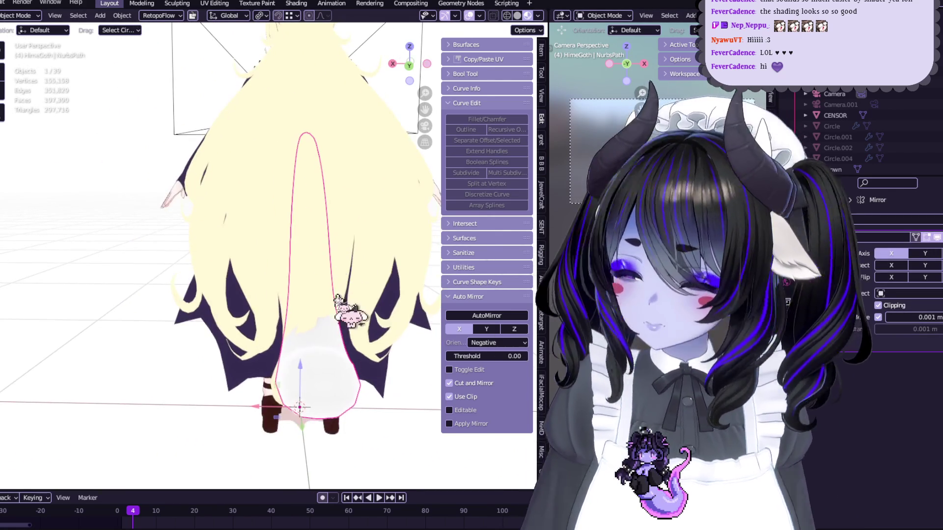
right_click(337, 326)
mouse_move(344, 324)
left_click(368, 337)
mouse_move(368, 337)
middle_mouse_down()
mouse_move(349, 331)
mouse_move(293, 60)
middle_mouse_up()
Step: Isolate the tail mesh in Edit Mode and UV-unwrap it
key("Tab")
left_click(215, 4)
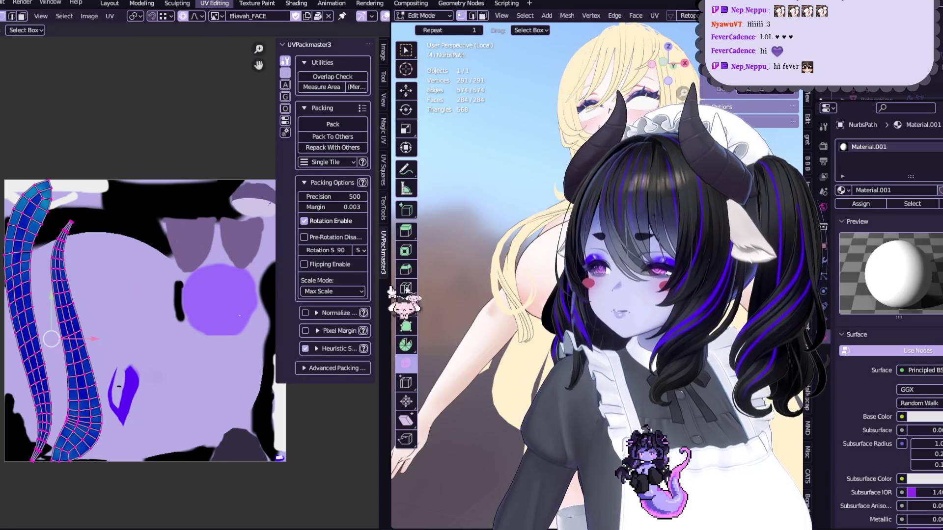
left_click(109, 3)
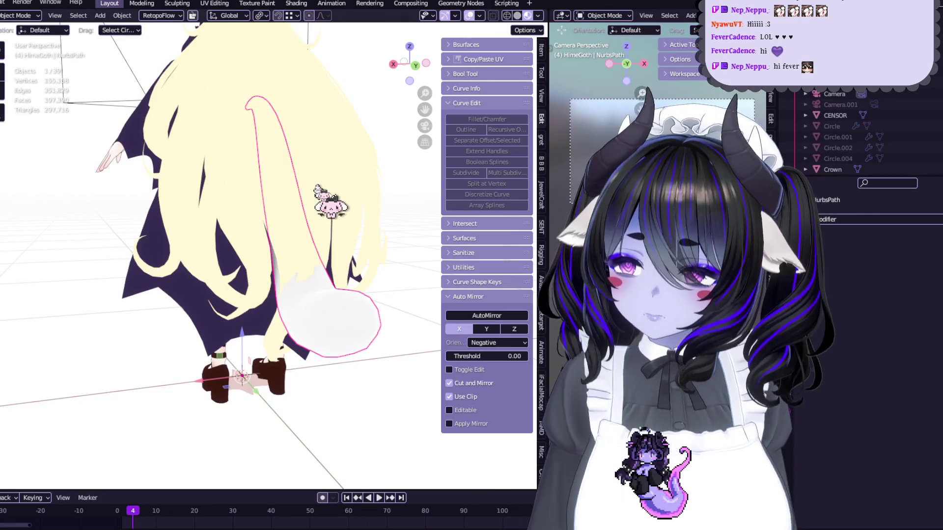
key("KP_Divide")
key("KP_Divide")
key("Tab")
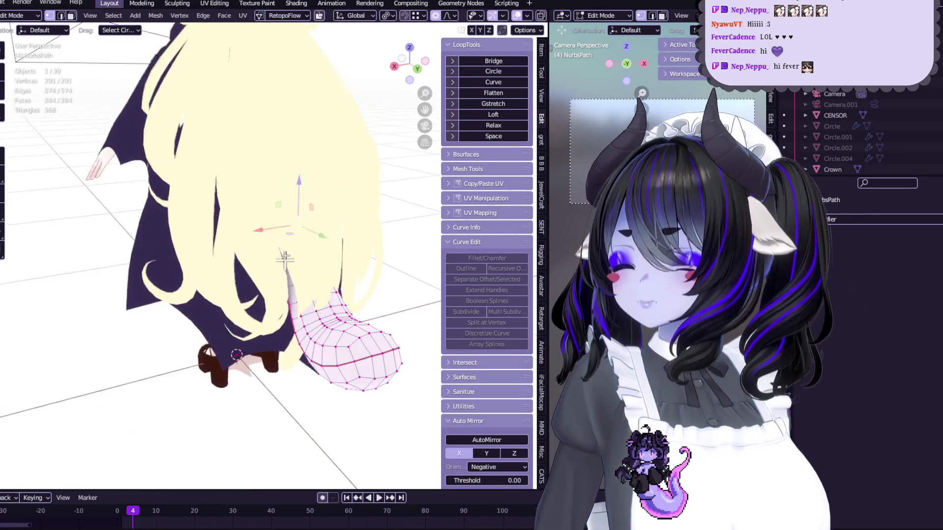
scroll(284, 266, "down", 2)
left_click(243, 16)
left_click(245, 28)
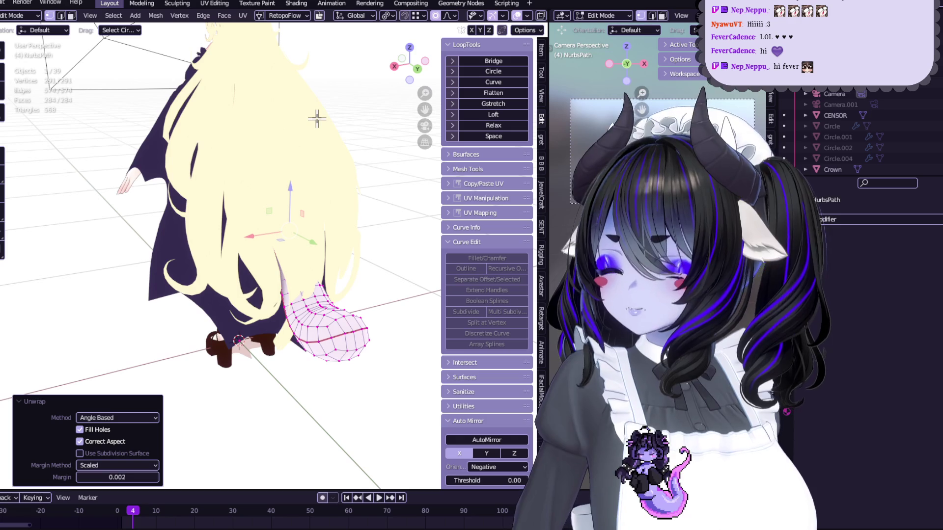
Step: Check the tail's unwrap in the UV Editing workspace, then return to Layout in Object Mode
mouse_move(282, 142)
middle_mouse_down()
mouse_move(251, 143)
mouse_move(312, 215)
mouse_move(329, 183)
middle_mouse_up()
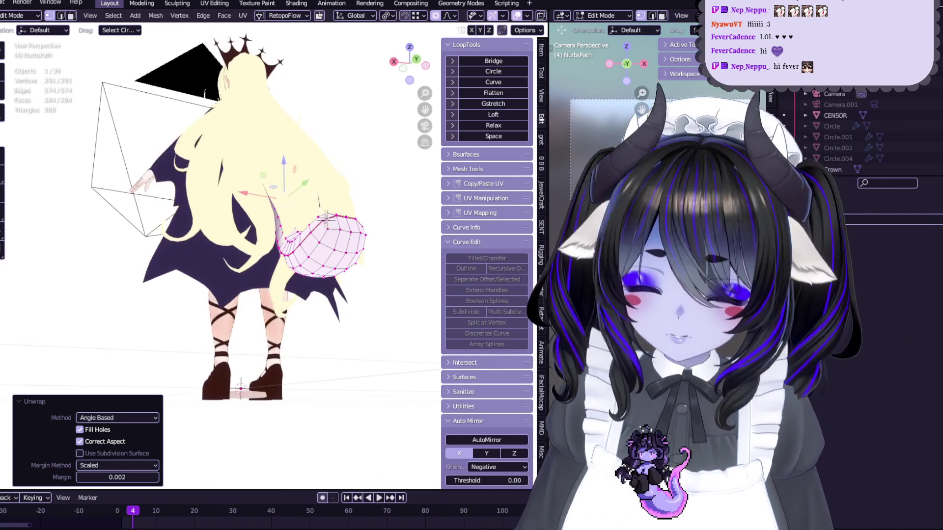
left_click(319, 221)
scroll(273, 63, "up", 3)
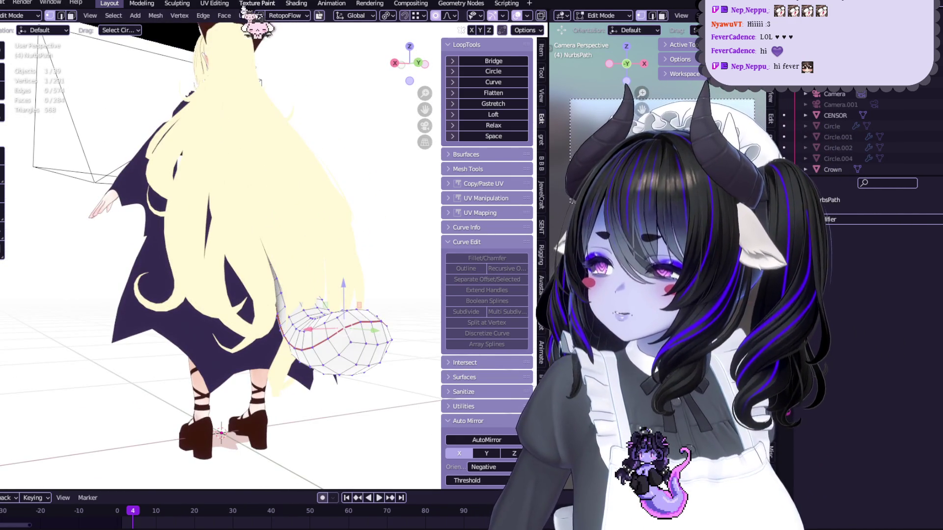
left_click(215, 4)
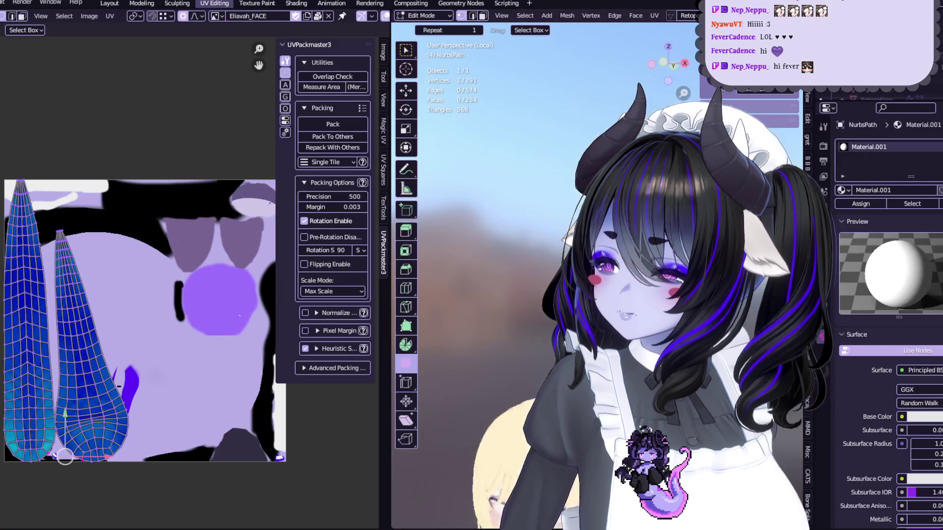
scroll(207, 275, "up", 2)
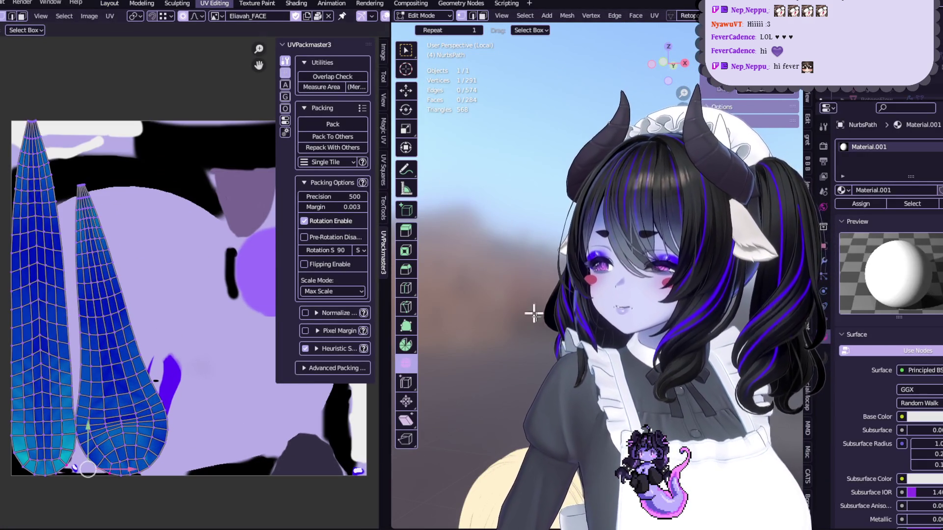
key("KP_Divide")
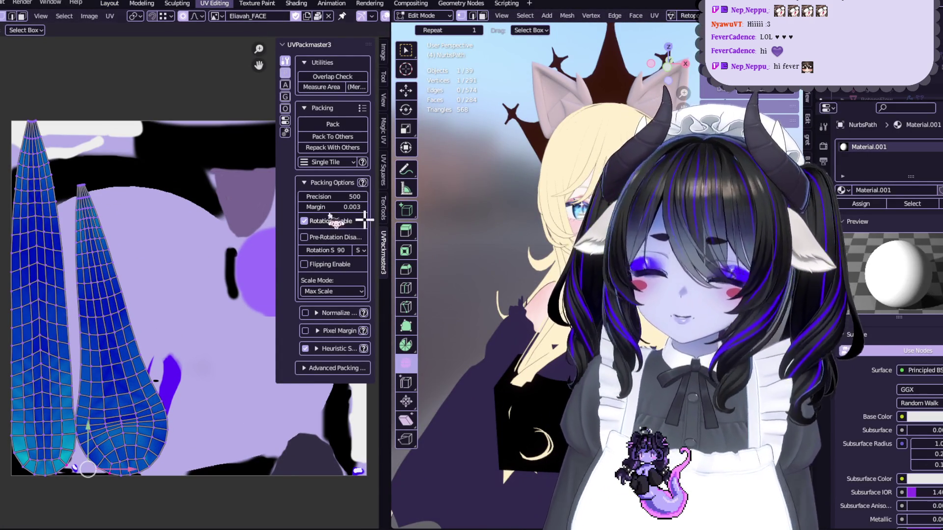
left_click(110, 3)
mouse_move(296, 247)
middle_mouse_down()
mouse_move(275, 275)
mouse_move(290, 319)
mouse_move(324, 281)
mouse_move(282, 258)
mouse_move(314, 226)
mouse_move(312, 294)
mouse_move(294, 320)
mouse_move(373, 373)
middle_mouse_up()
key("Tab")
key("Tab")
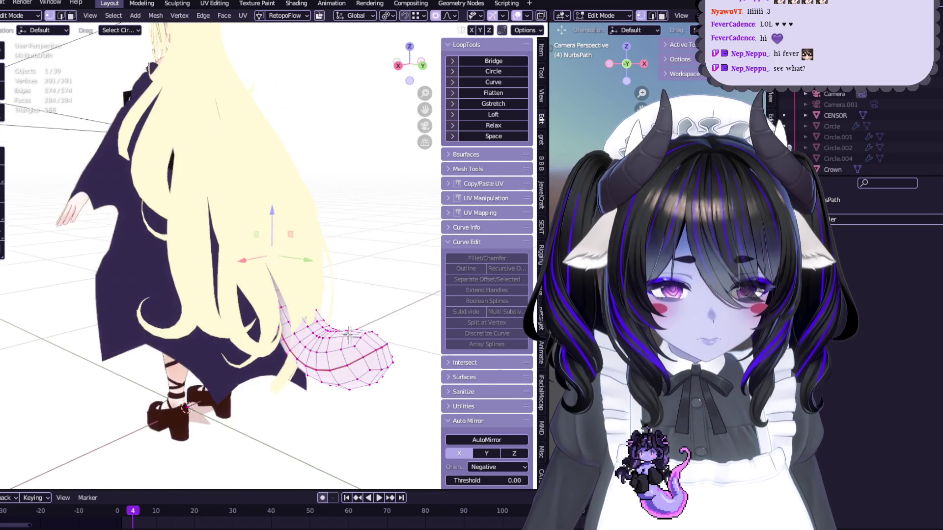
key("Tab")
key("ctrl+a")
Step: Apply the tail's transforms and export it as FBX, overwriting TailTest.fbx
left_click(364, 359)
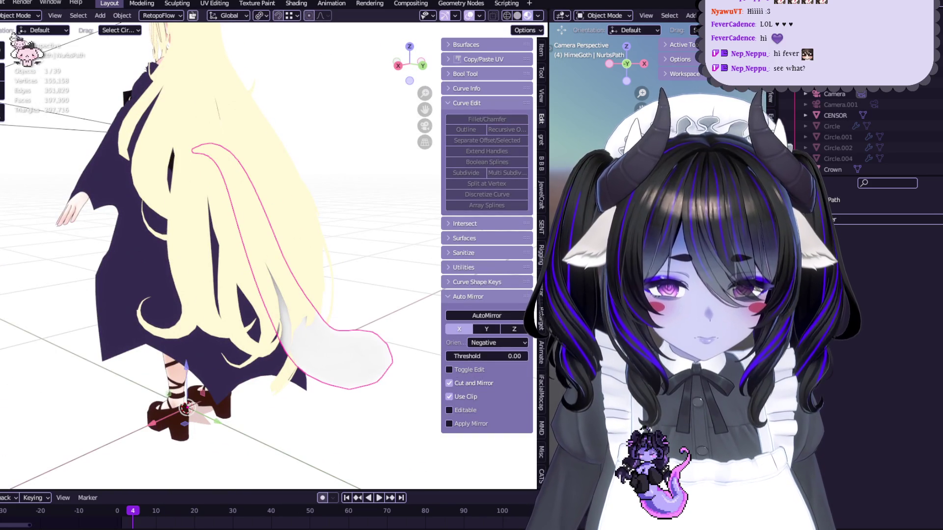
left_click(2, 3)
mouse_move(44, 172)
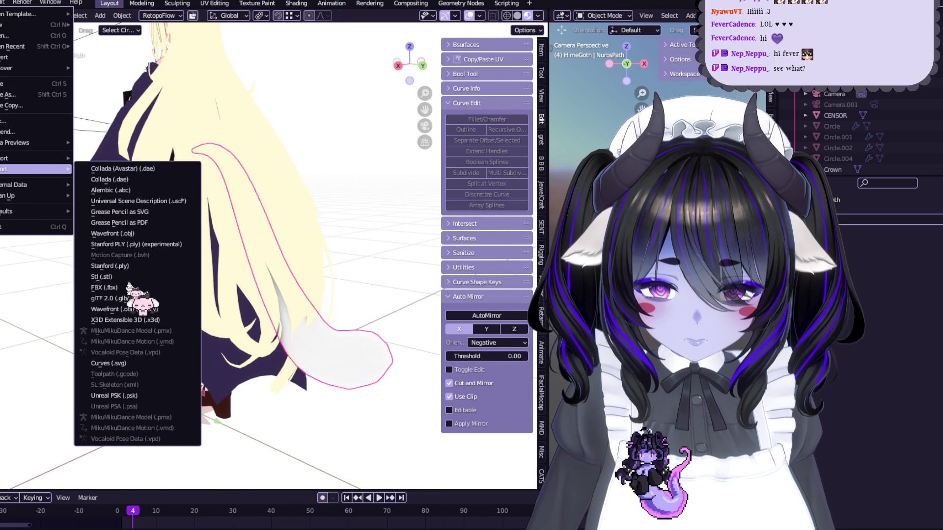
left_click(112, 287)
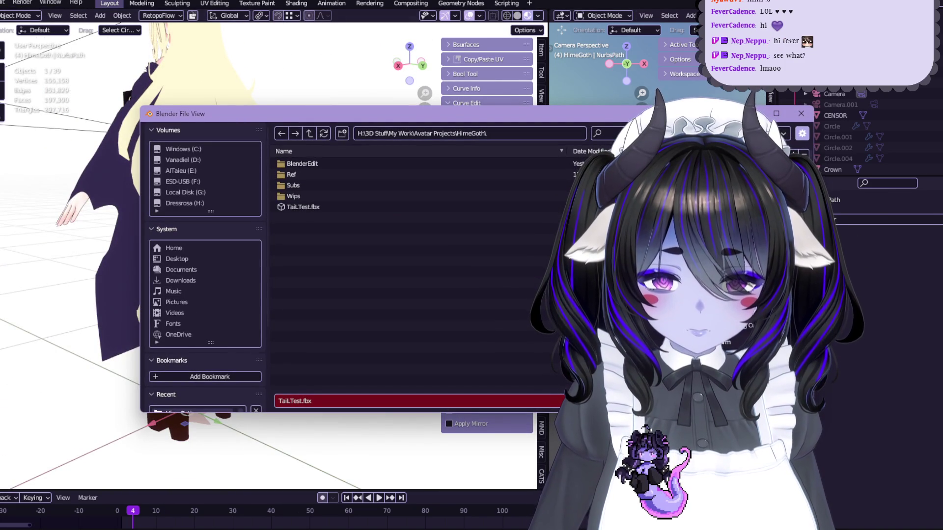
double_click(370, 207)
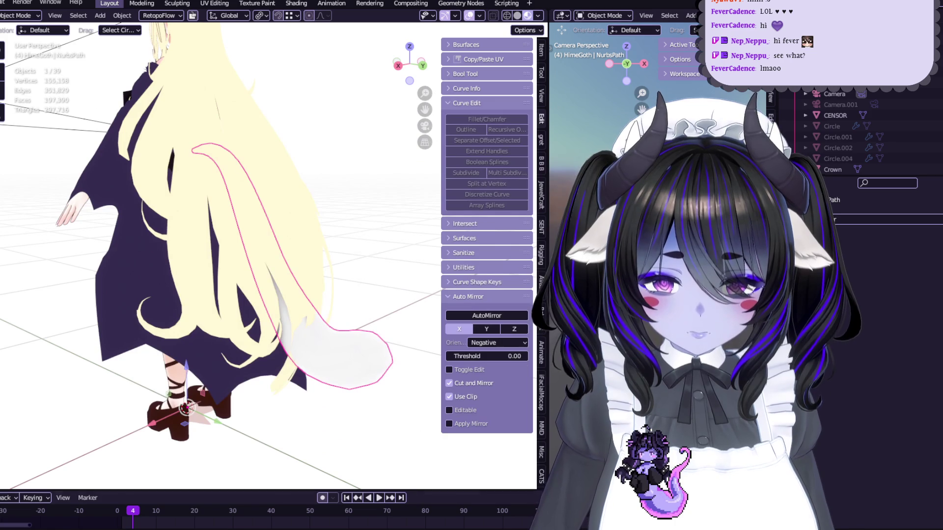
key("alt+Tab")
Step: Import TailTest.fbx into the Eliavah assets, delete the old TailTest, and assign New Material
mouse_move(344, 528)
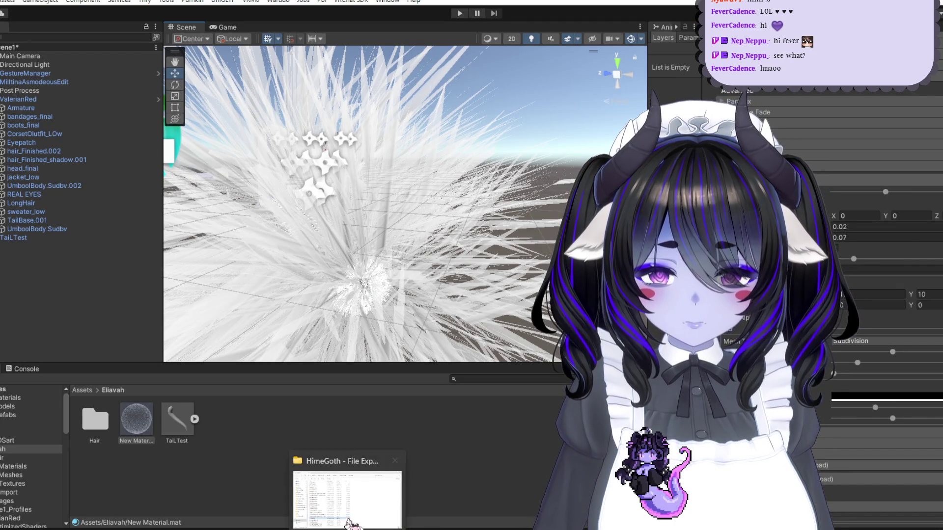
left_click(275, 496)
mouse_move(275, 496)
left_mouse_down()
mouse_move(287, 525)
mouse_move(216, 427)
left_mouse_up()
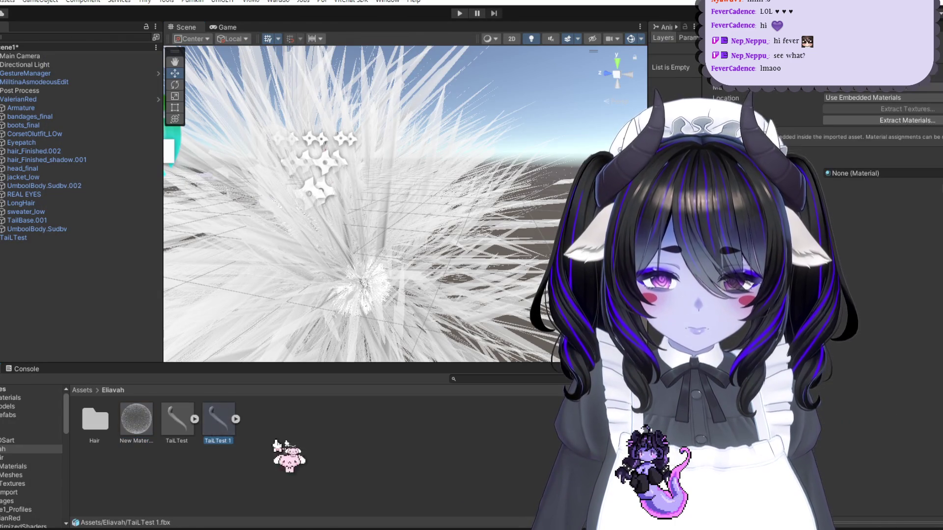
left_click(186, 421)
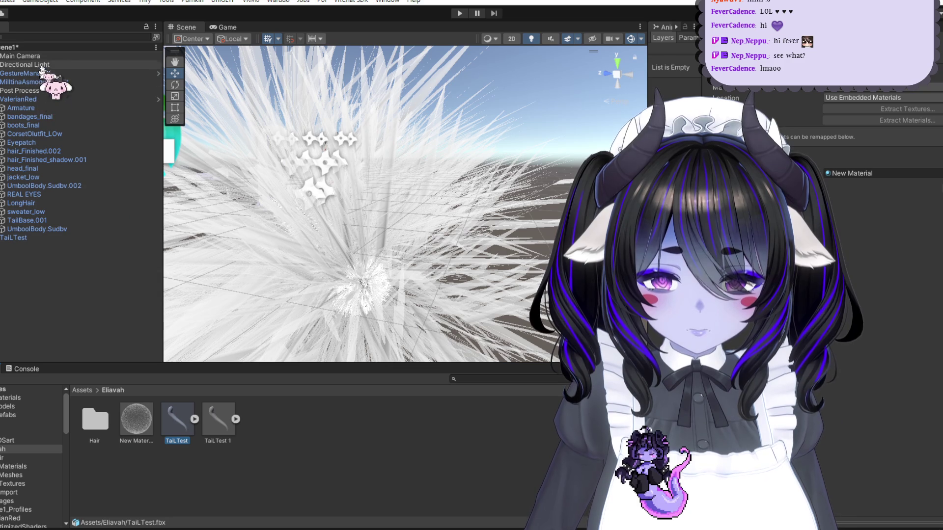
left_click(17, 238)
key("Delete")
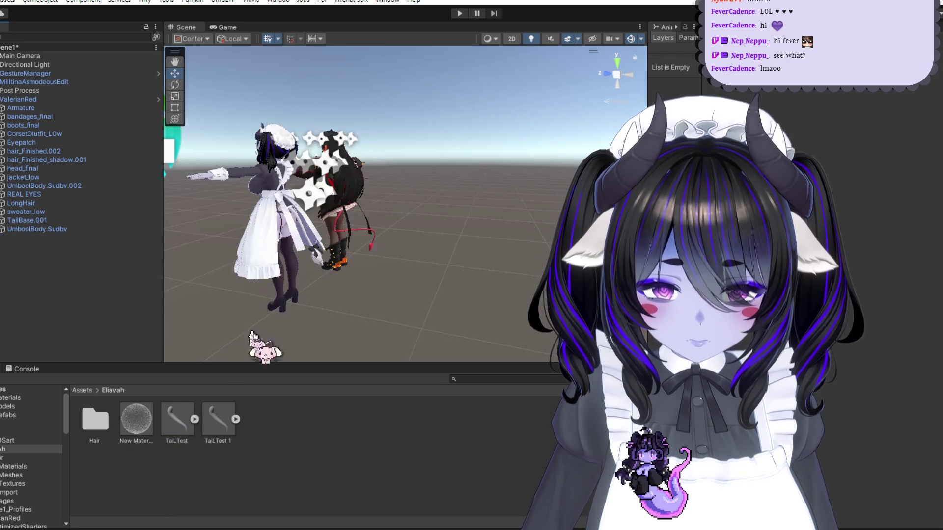
left_click(206, 417)
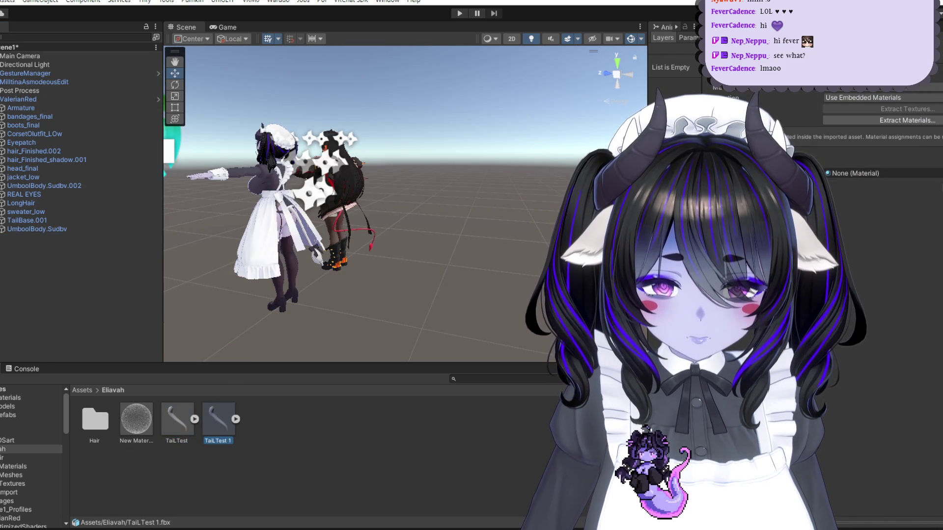
mouse_move(136, 418)
left_mouse_down()
mouse_move(835, 182)
mouse_move(867, 182)
left_mouse_up()
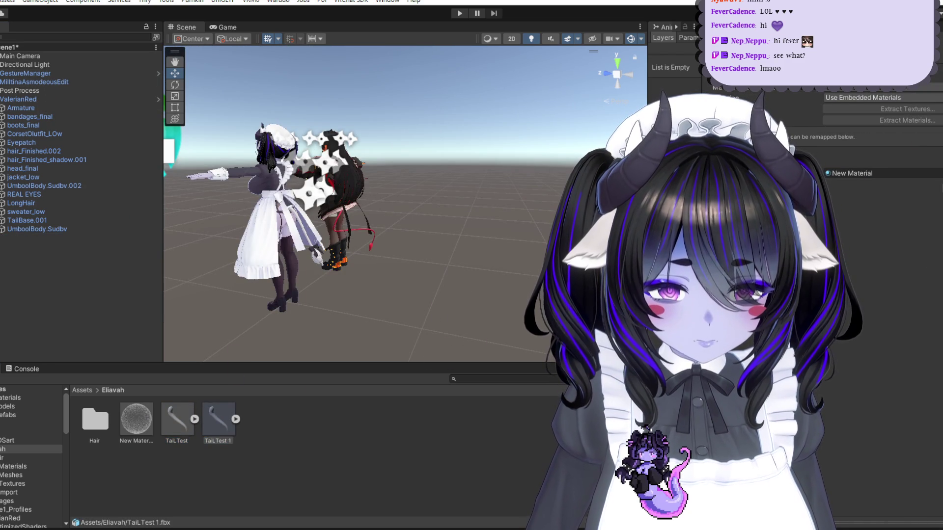
Step: Place TailTest 1 in the scene and bring the camera close to the fur tail
key("Up")
key("Up")
key("Up")
key("Left")
key("Left")
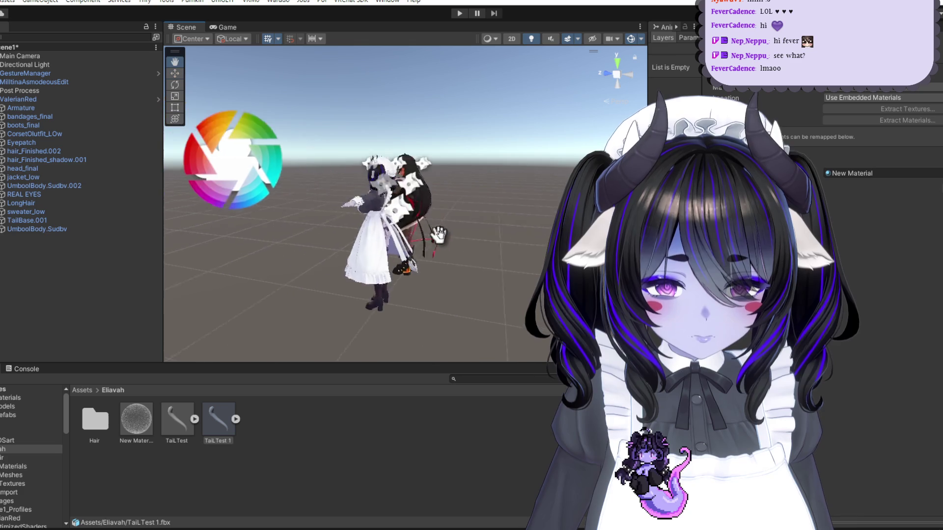
key("Up")
key("Left")
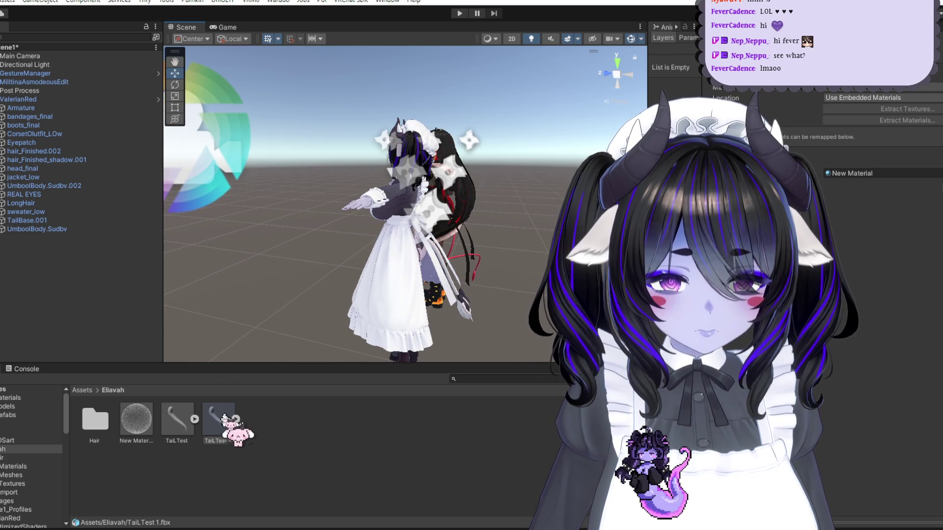
mouse_move(223, 414)
left_mouse_down()
mouse_move(46, 122)
mouse_move(30, 51)
left_mouse_up()
key("Up")
key("Up")
key("Up")
key("Left")
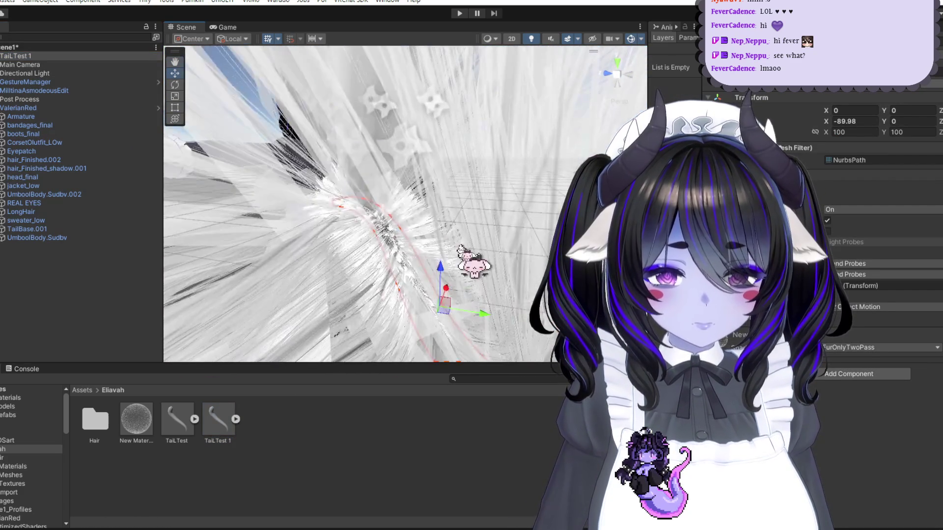
key("Up")
Step: Change a New Material fur value from 2 to 01, inspect the fur, and bring up the reference tail image
left_click(136, 420)
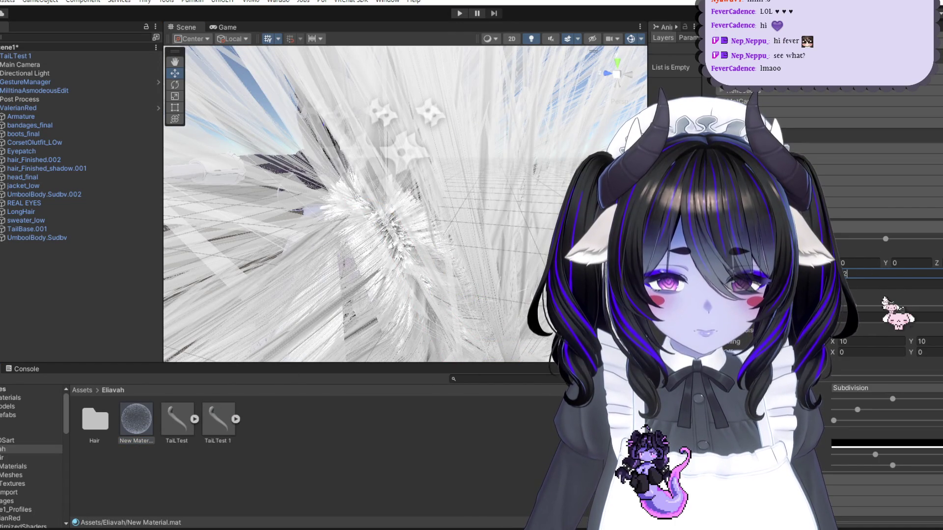
key("BackSpace")
type("01")
key("Return")
key("Up")
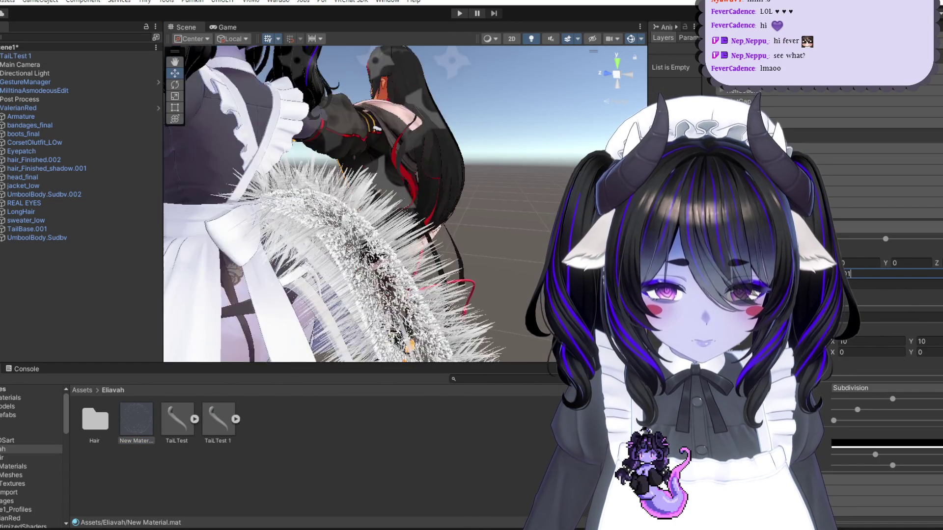
right_click_drag(356, 204, 378, 173)
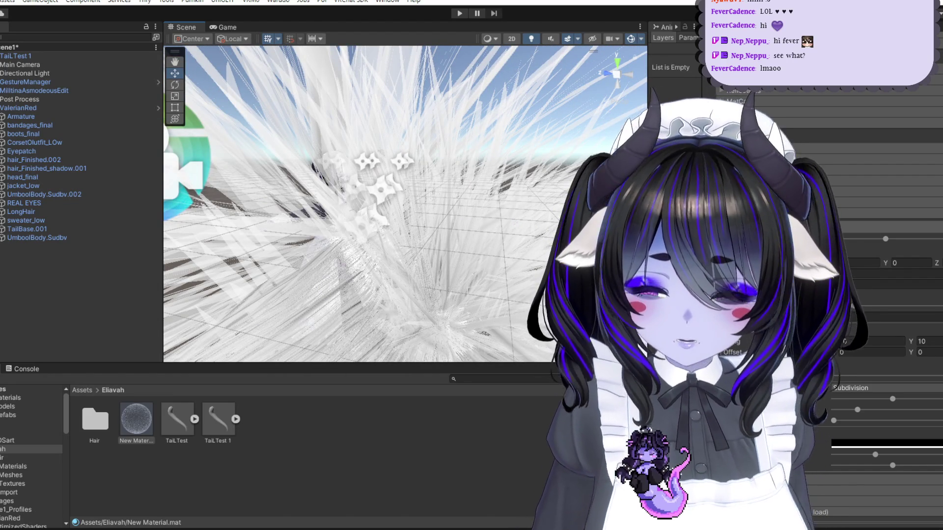
scroll(405, 204, "down", 5)
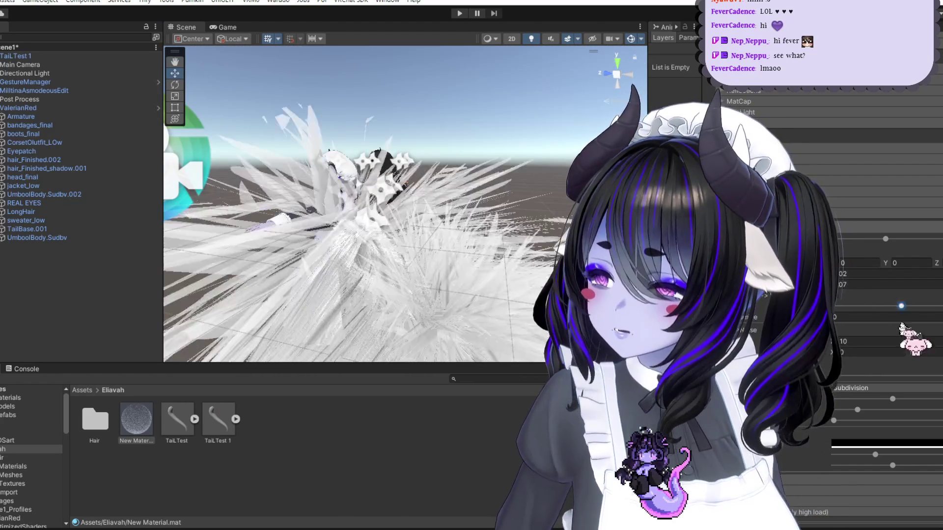
scroll(480, 332, "up", 5)
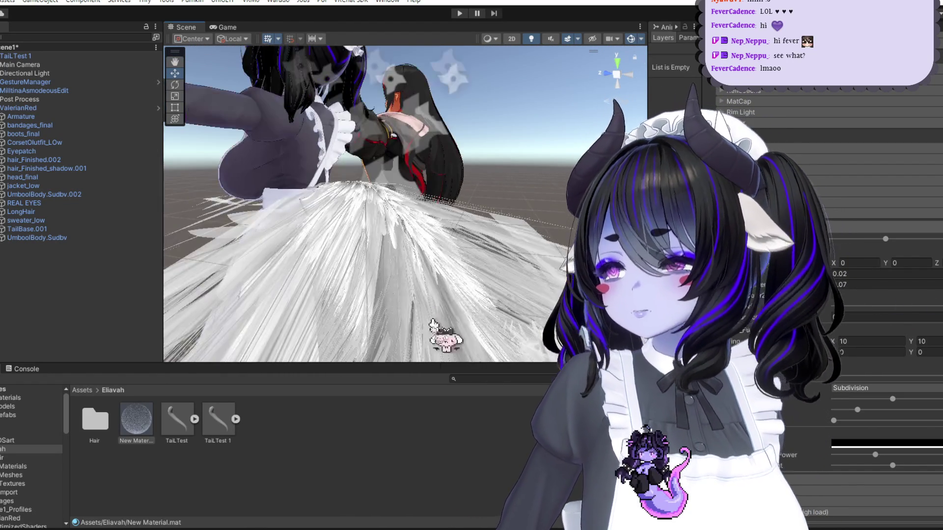
mouse_move(444, 528)
left_click(498, 491)
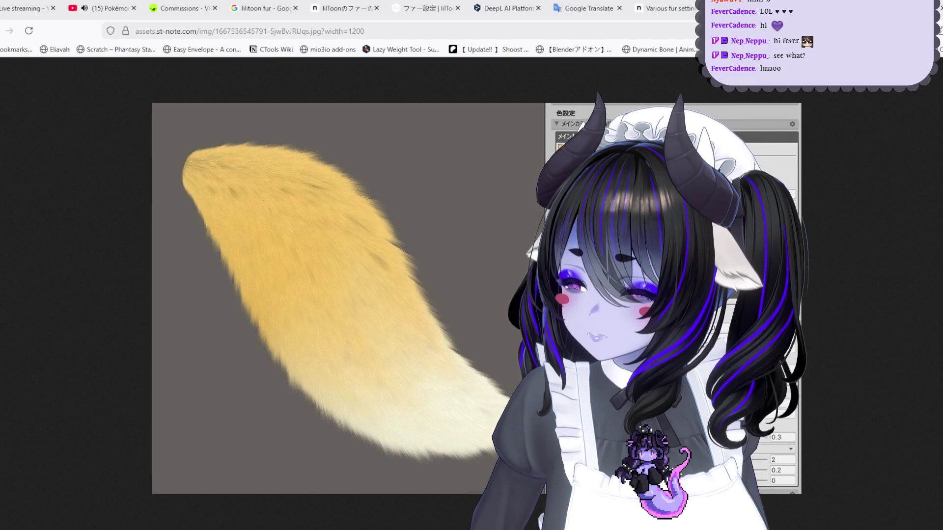
Step: In Blender, inspect the tail mesh in isolated Edit Mode, then show the whole character
key("alt+Tab")
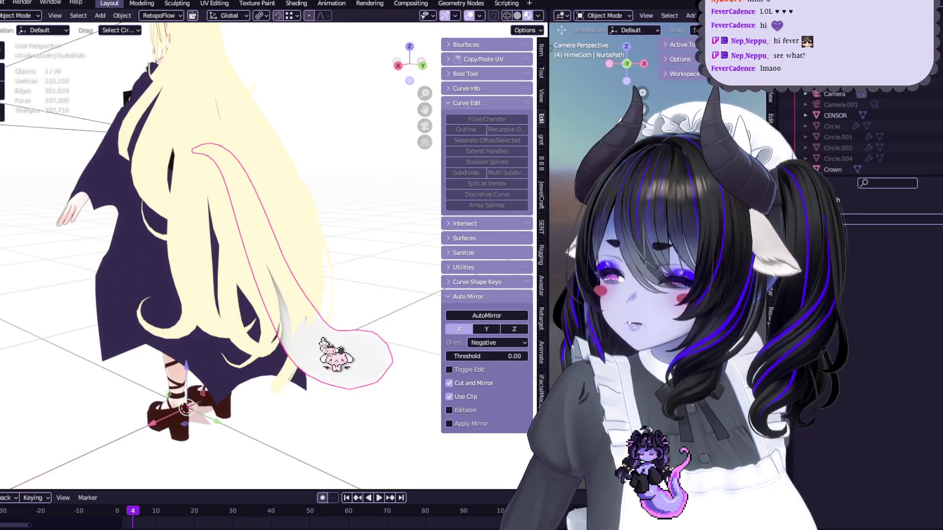
key("KP_Divide")
key("Tab")
mouse_move(315, 277)
middle_mouse_down()
mouse_move(357, 278)
mouse_move(278, 273)
mouse_move(330, 288)
mouse_move(279, 305)
middle_mouse_up()
scroll(343, 278, "down", 2)
scroll(358, 278, "up", 4)
key("KP_Divide")
Step: Close the enlarged reference image, scroll the article, then view the tail wireframe close up in Blender
key("alt+Tab")
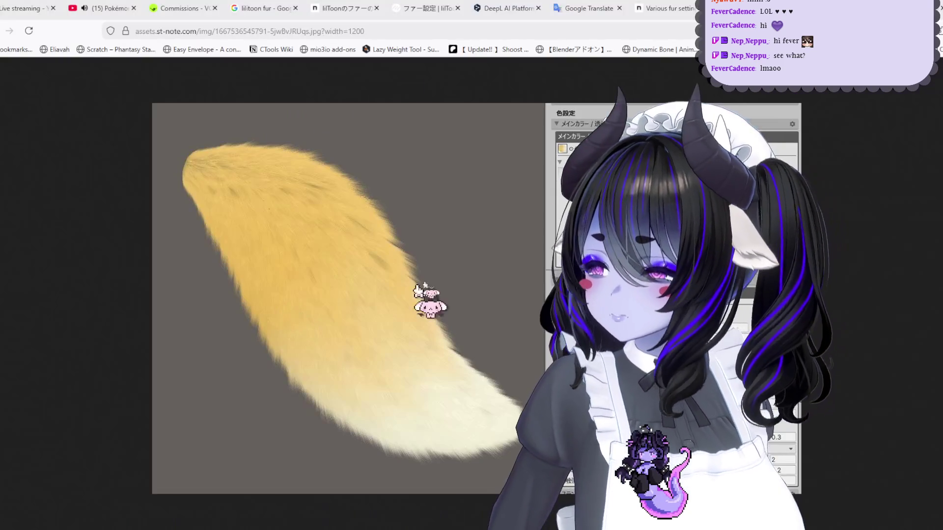
key("Escape")
scroll(427, 295, "down", 3)
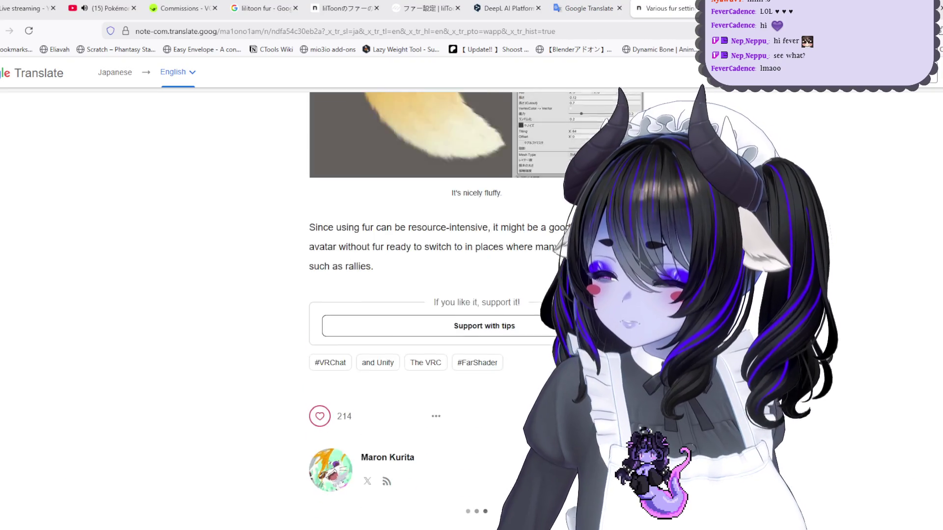
scroll(427, 294, "up", 10)
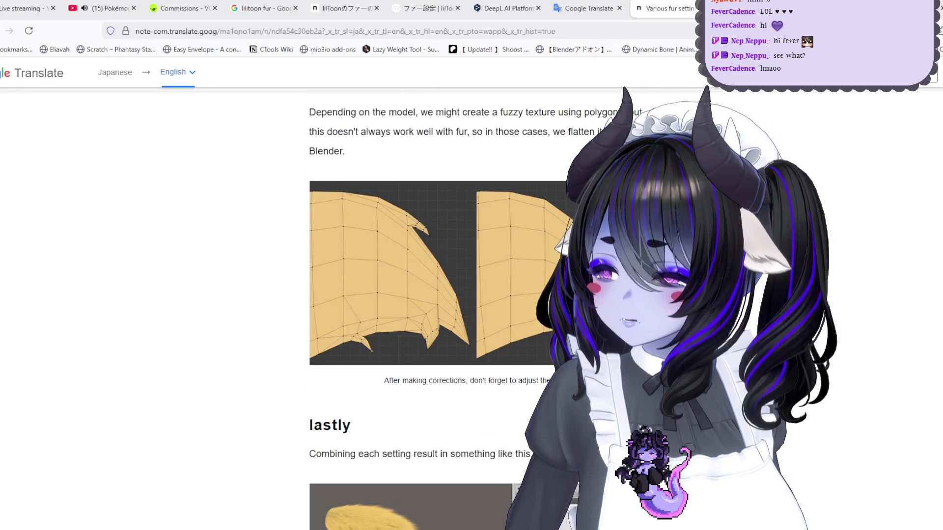
key("alt+Tab")
middle_click_drag(343, 275, 372, 295)
scroll(372, 294, "up", 5)
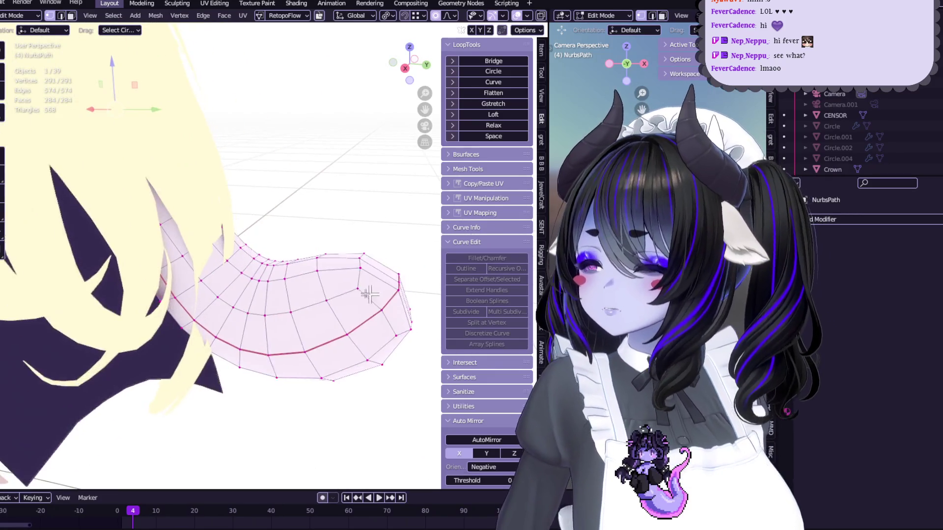
Step: Merge the tail tip's end ring at center and pull the point outward with proportional editing
key("alt+Tab")
key("alt+Tab")
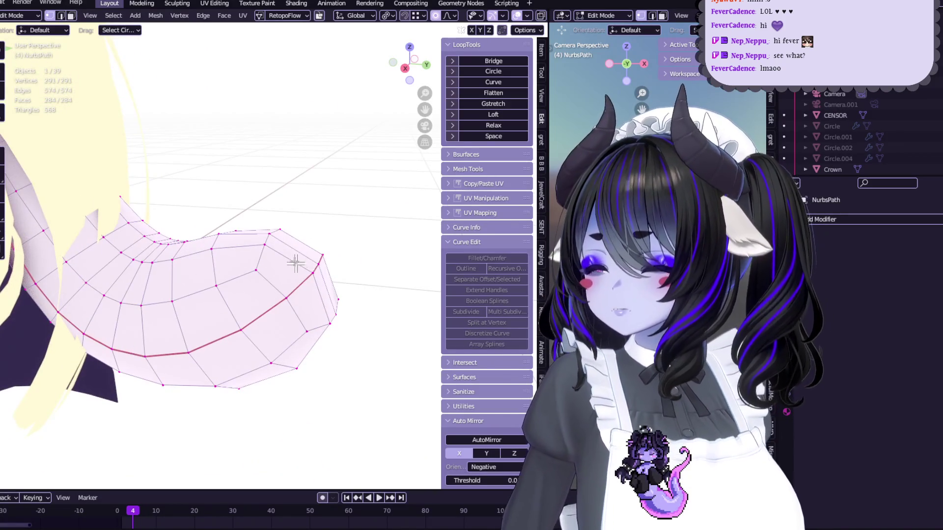
mouse_move(354, 245)
middle_mouse_down()
mouse_move(375, 223)
mouse_move(354, 260)
middle_mouse_up()
mouse_move(348, 260)
left_mouse_down()
mouse_move(336, 221)
mouse_move(375, 308)
left_mouse_up()
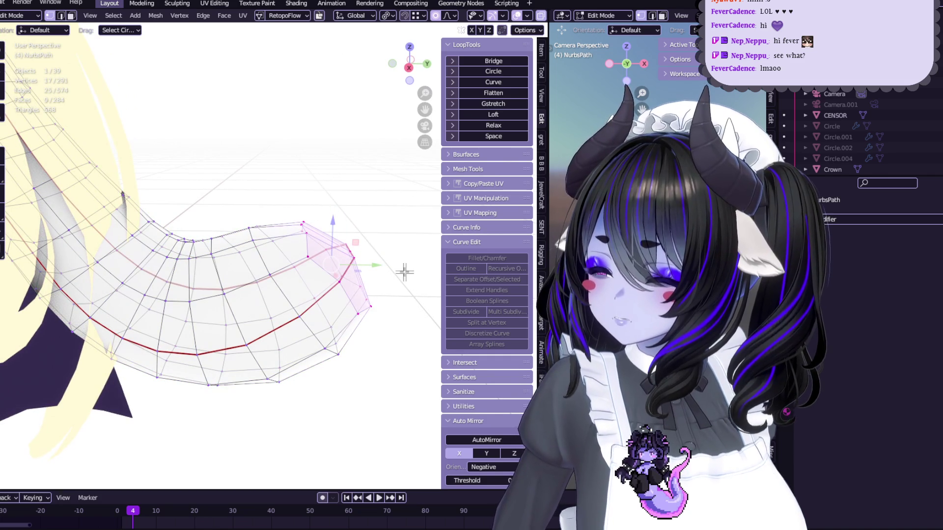
key("comma")
key("period")
key("m")
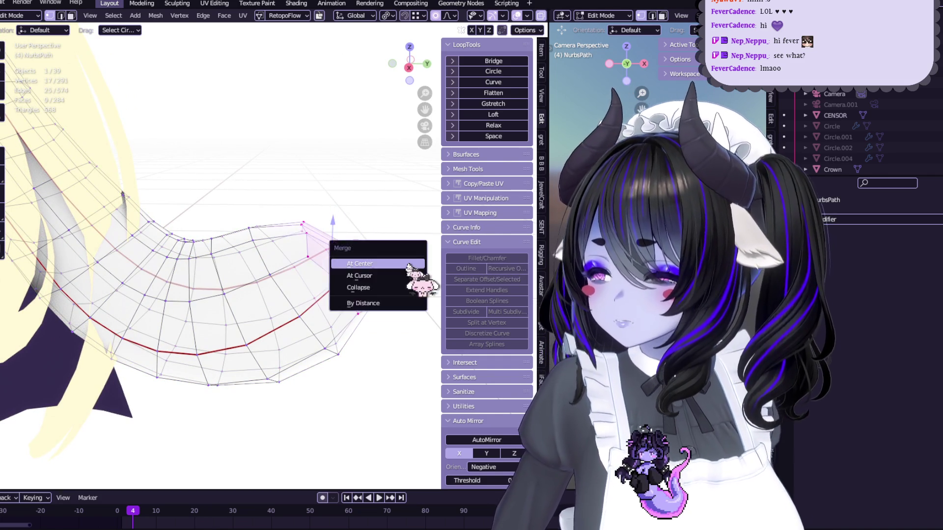
left_click(407, 264)
middle_click_drag(400, 263, 400, 248)
key("g")
left_click(337, 234)
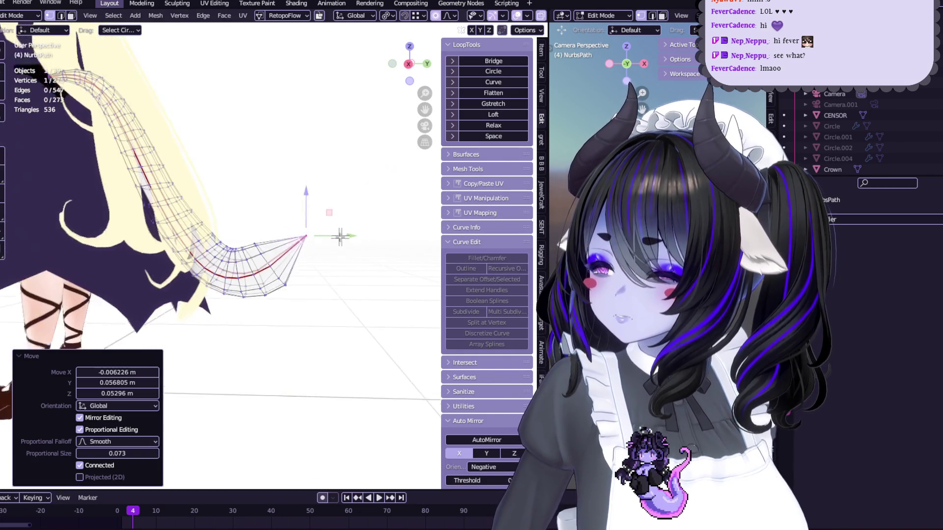
Step: Leave Edit Mode and re-export the tail as FBX over the existing file
key("Tab")
scroll(337, 234, "down", 5)
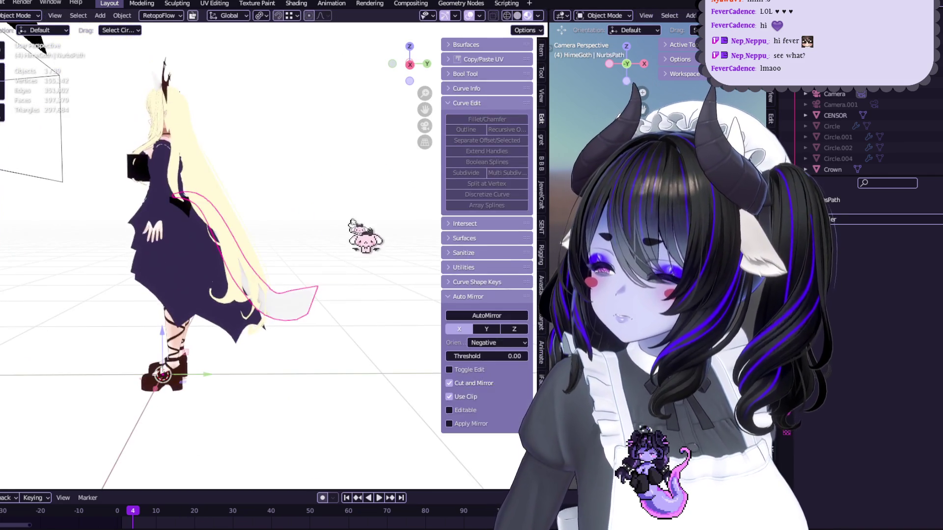
left_click(1, 3)
mouse_move(59, 169)
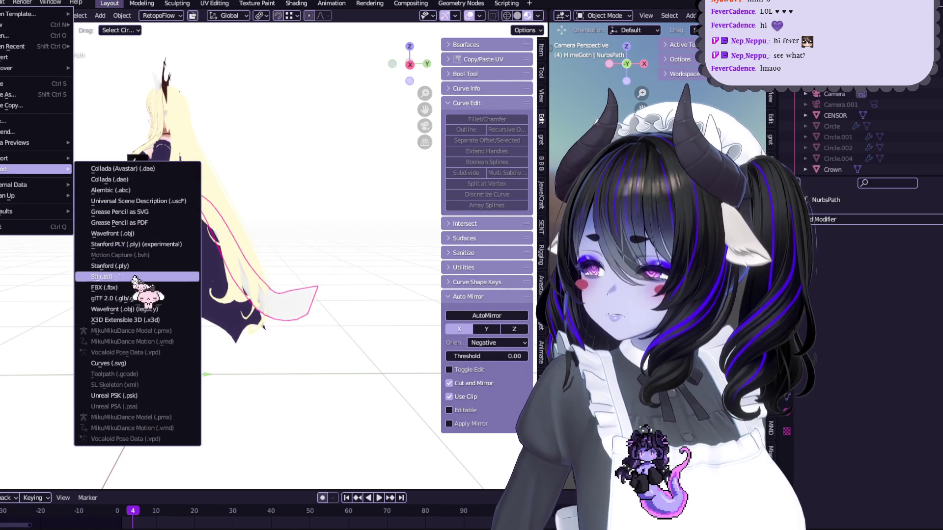
left_click(134, 267)
double_click(354, 216)
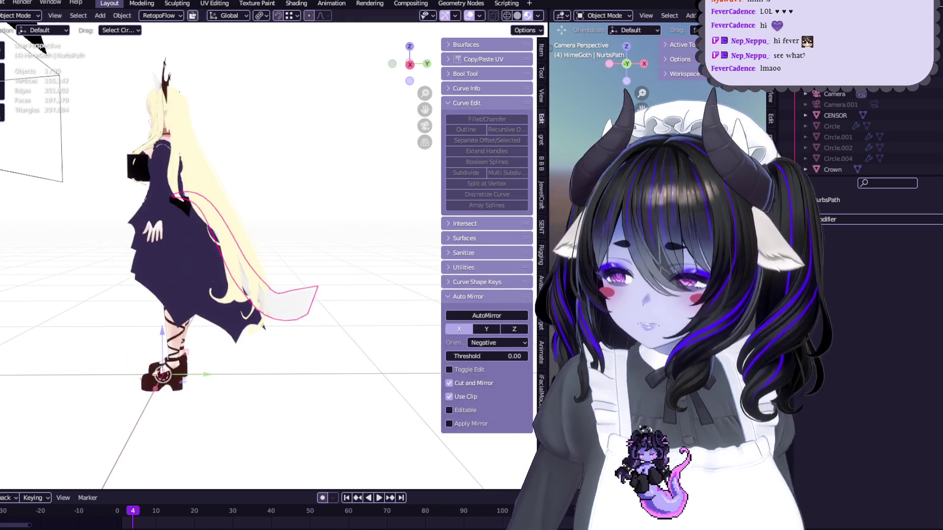
key("alt+Tab")
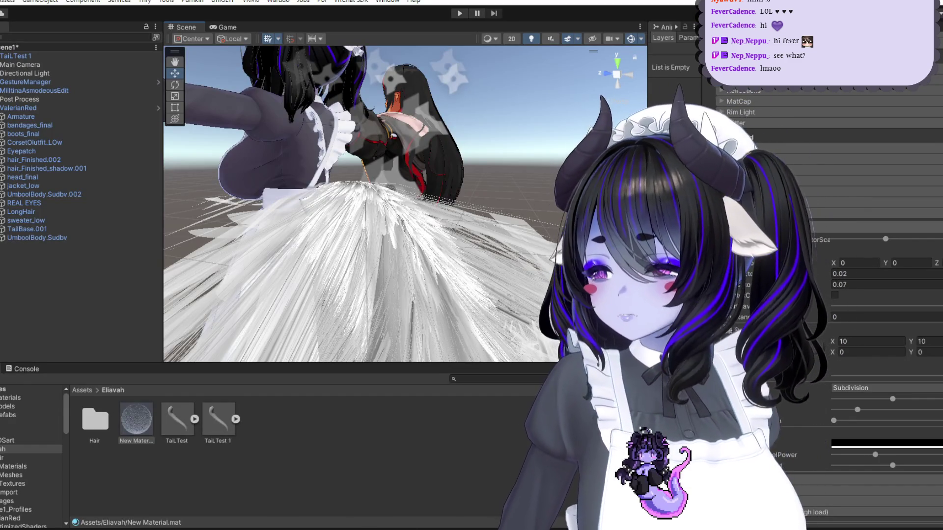
Step: Import the re-exported tail as TailTest 2 and remap its material to New Material
key("alt+Tab")
mouse_move(206, 417)
left_mouse_down()
mouse_move(270, 506)
mouse_move(302, 506)
mouse_move(288, 361)
mouse_move(295, 442)
left_mouse_up()
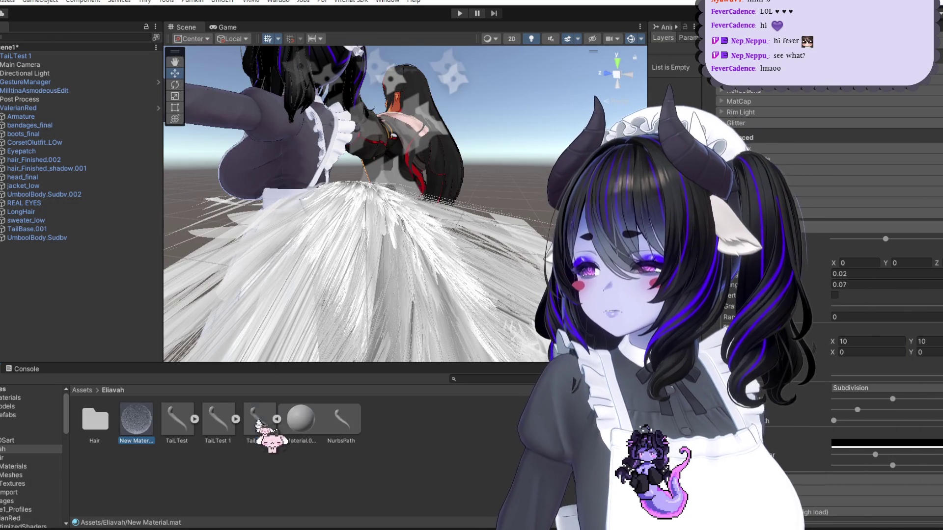
left_click(259, 420)
left_click(277, 419)
mouse_move(137, 418)
left_mouse_down()
mouse_move(852, 209)
mouse_move(881, 174)
left_mouse_up()
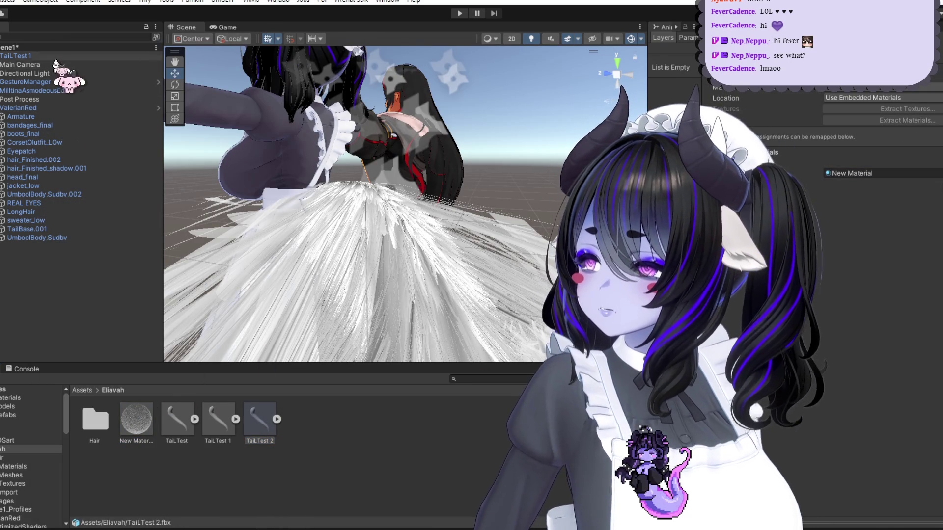
left_click(54, 58)
left_click(462, 286)
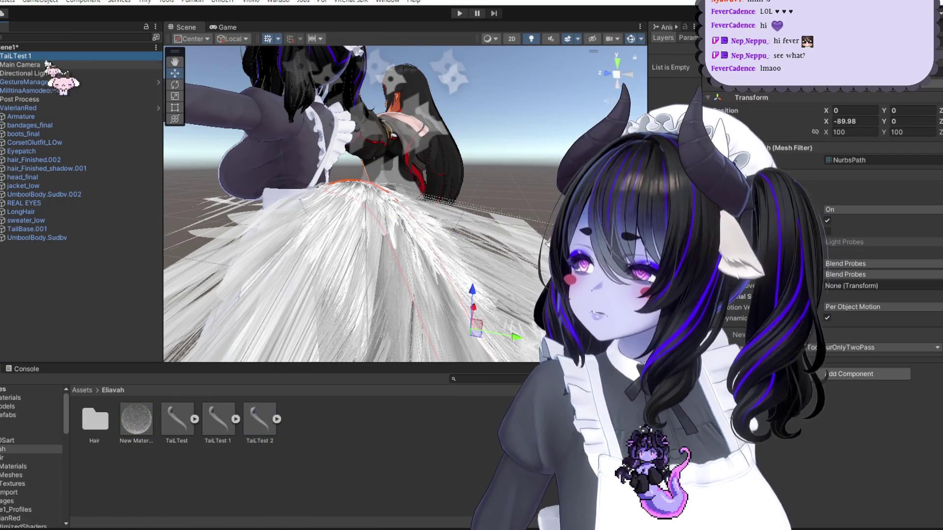
Step: Delete TailTest 1 from the scene and project, and place TailTest 2 in the scene
key("Delete")
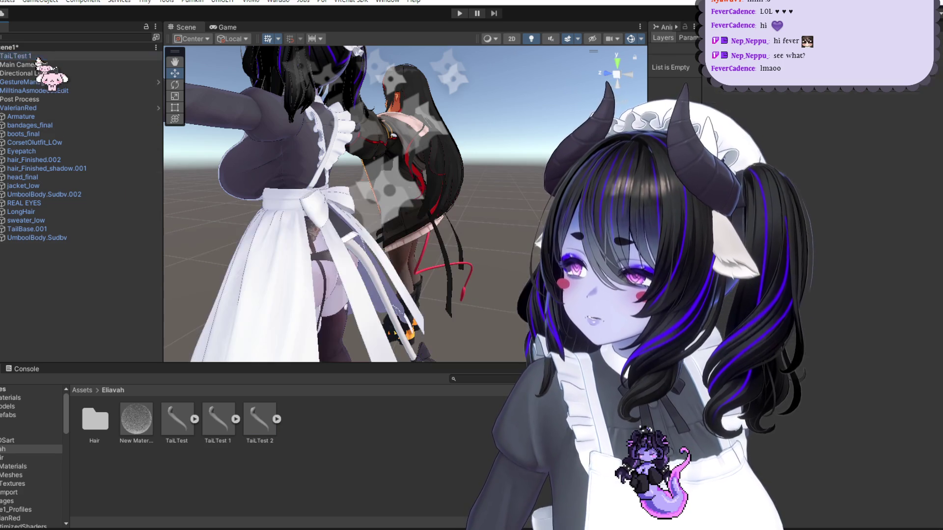
left_click(219, 422)
key("Delete")
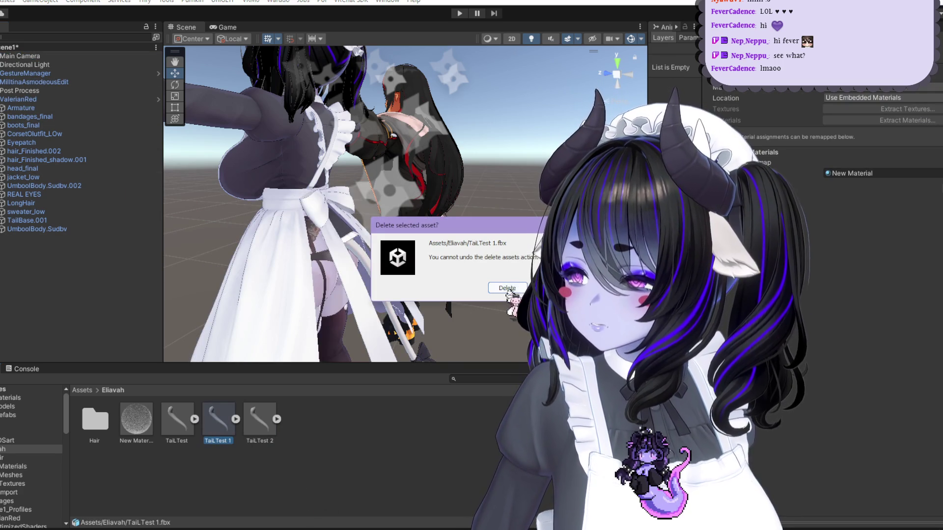
left_click(507, 288)
mouse_move(219, 420)
left_mouse_down()
mouse_move(105, 137)
mouse_move(29, 54)
left_mouse_up()
Step: Enter 001 in New Material's lilToon fur field so fur renders on TailTest 2
scroll(518, 244, "down", 6)
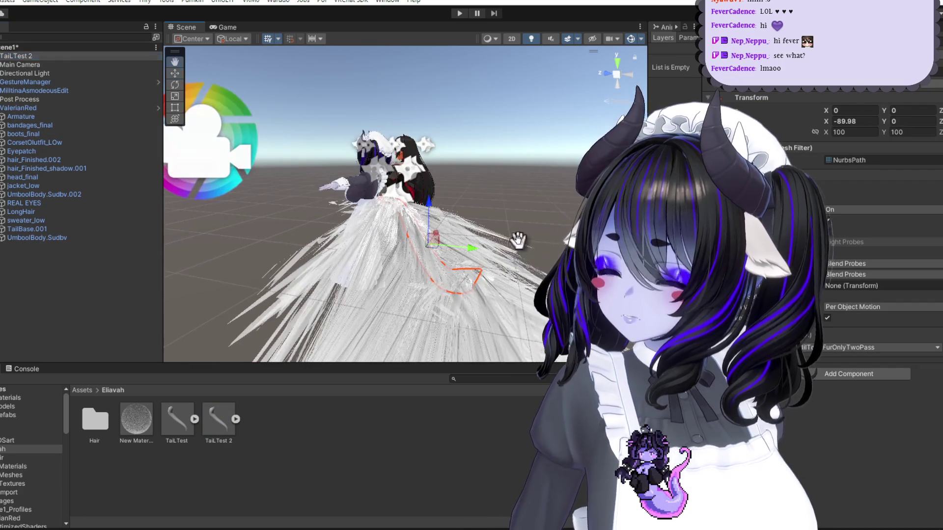
scroll(518, 245, "up", 5)
left_click(218, 420)
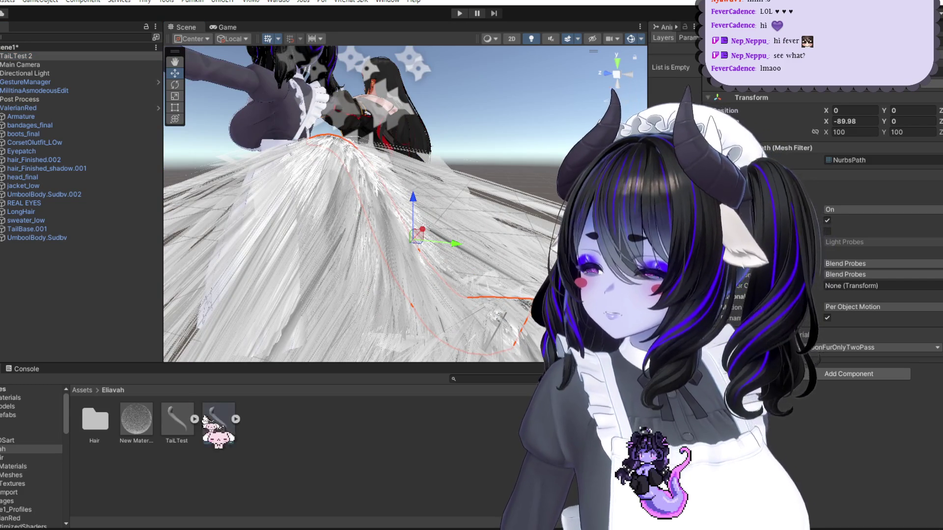
left_click(136, 419)
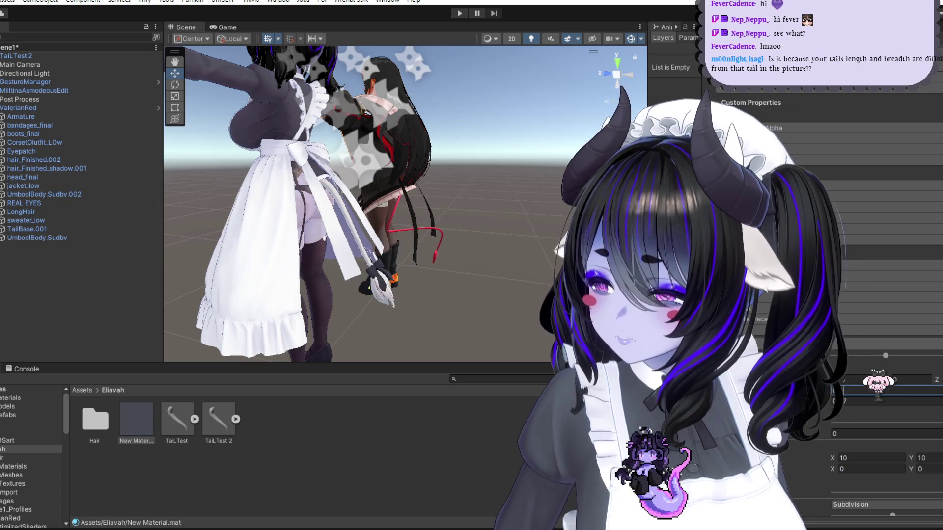
type("001")
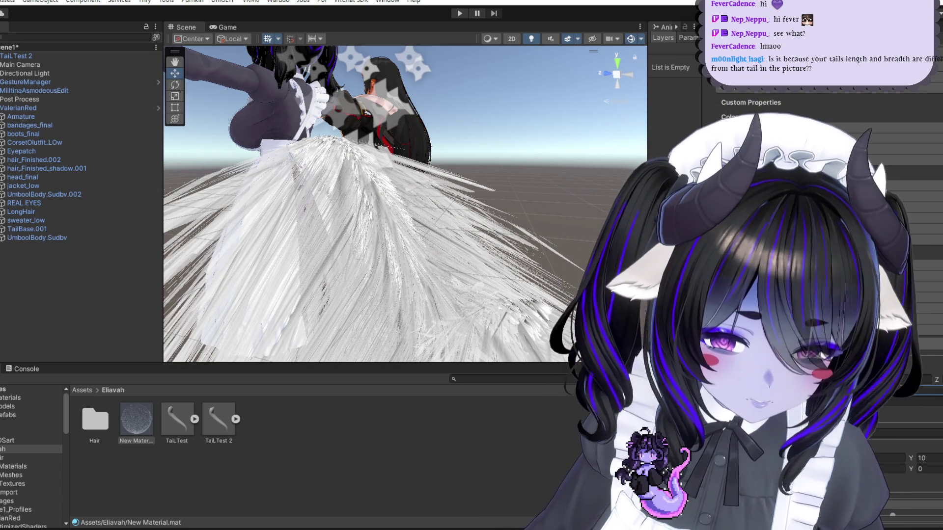
key("alt+Tab")
Step: Open the fluffy yellow reference tail image alone at full size, then return to Unity
key("alt+Tab")
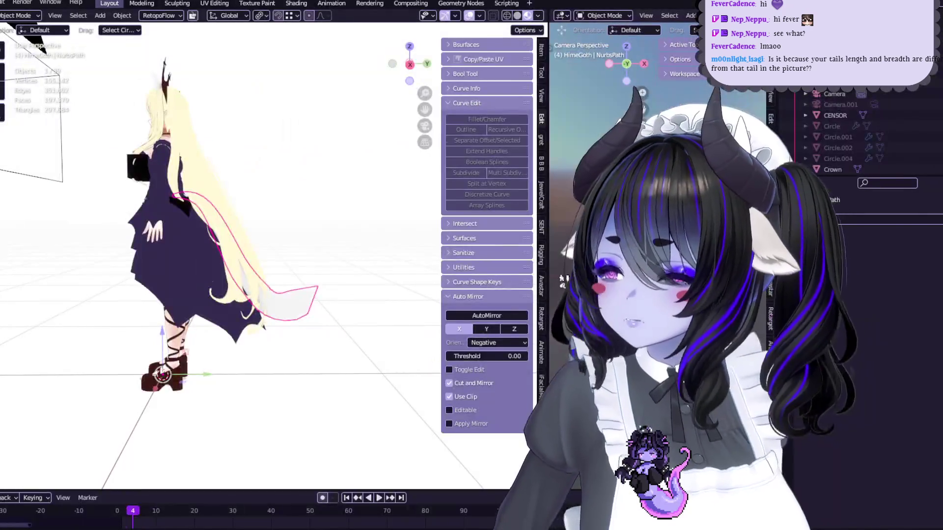
key("alt+Tab")
key("alt+Tab")
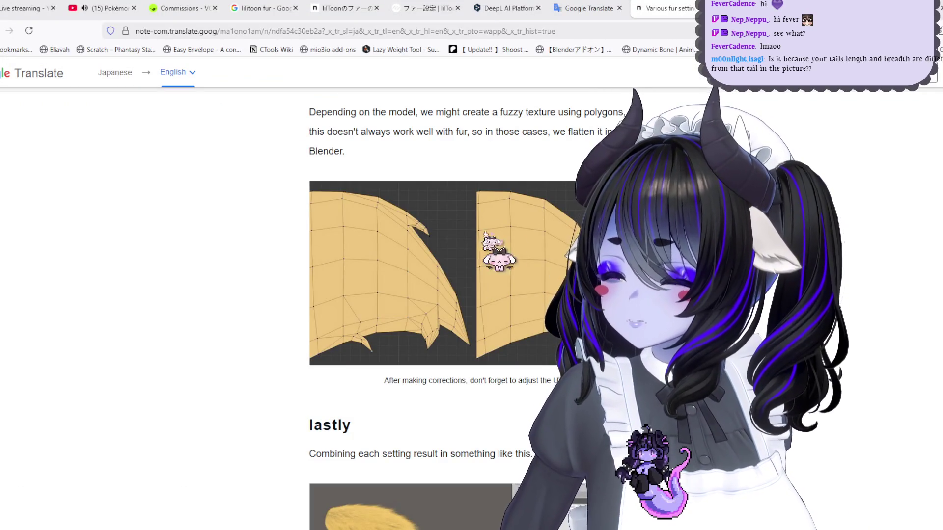
scroll(437, 309, "down", 5)
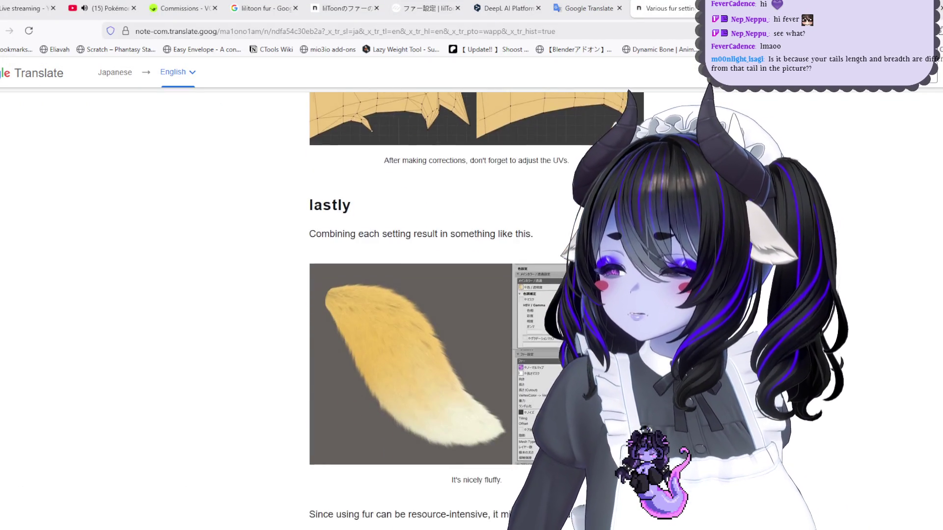
scroll(437, 309, "up", 8)
scroll(437, 310, "down", 8)
scroll(437, 310, "down", 3)
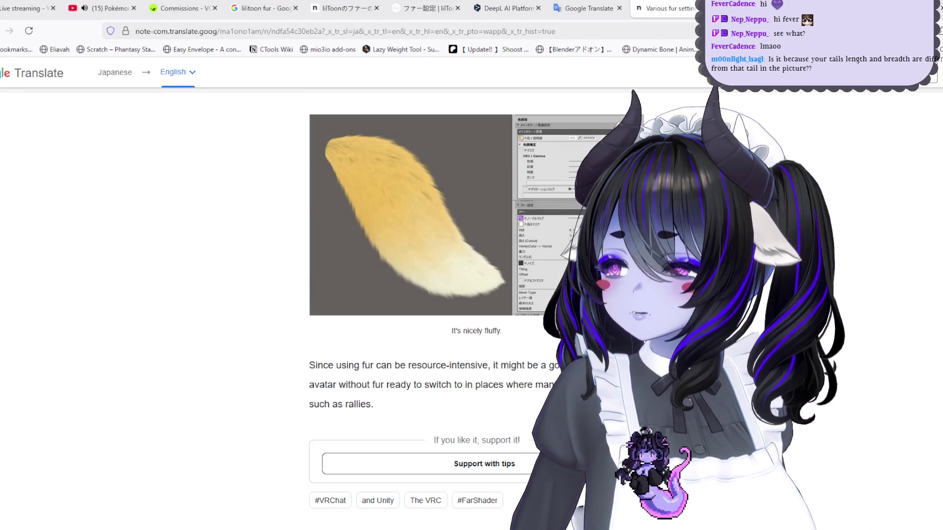
left_click(410, 214)
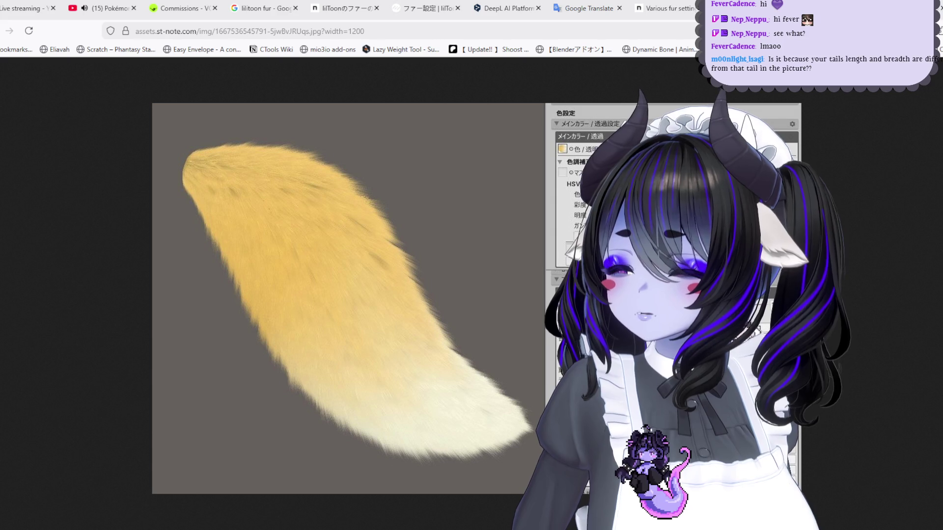
key("alt+Tab")
key("alt+Tab")
key("alt+Tab")
key("alt+Tab")
key("alt+Tab")
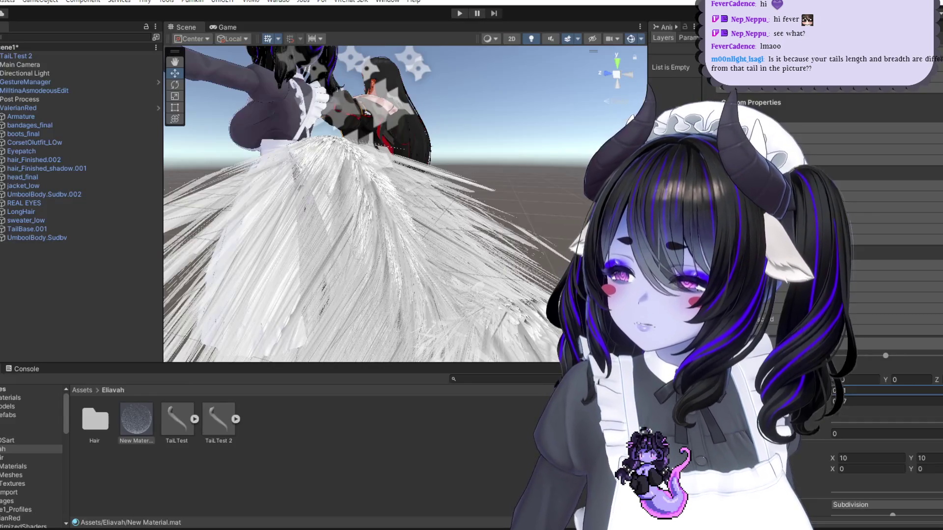
Step: Compare against the reference image and try a fur length of 0 instead of 0.12, then revert it
key("alt+Tab")
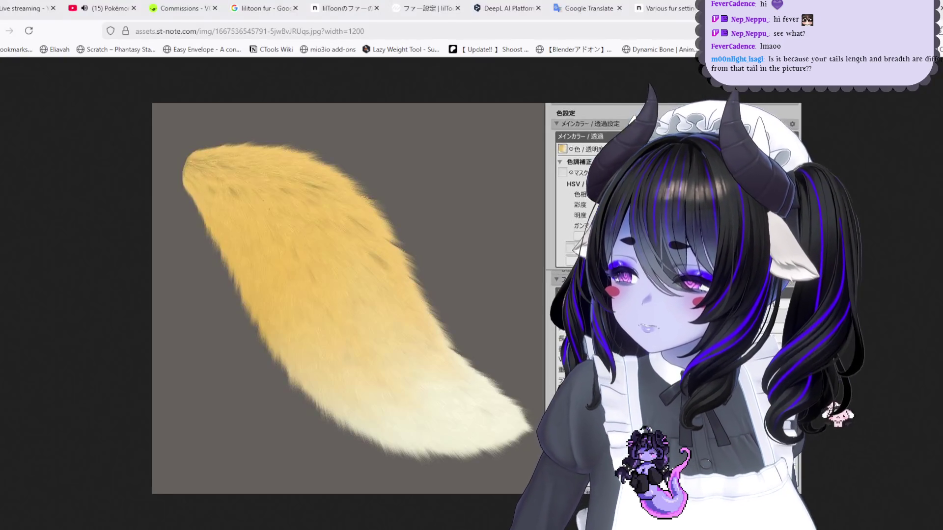
key("alt+Tab")
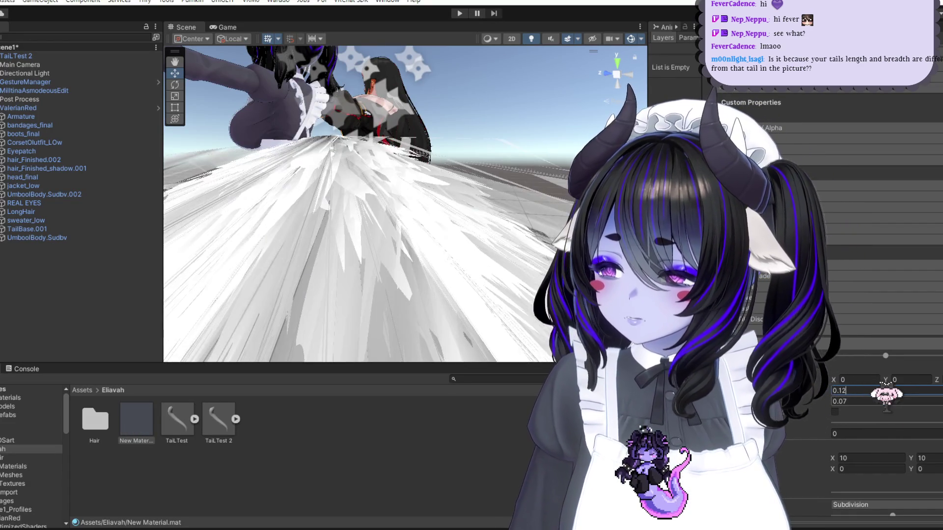
key("alt+Tab")
key("alt+Tab")
scroll(454, 245, "down", 5)
scroll(462, 251, "up", 3)
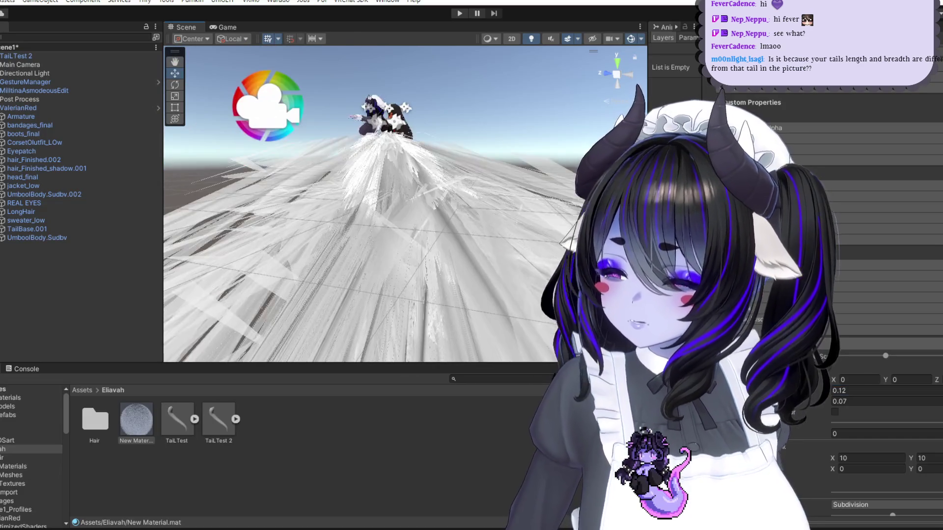
key("alt+Tab")
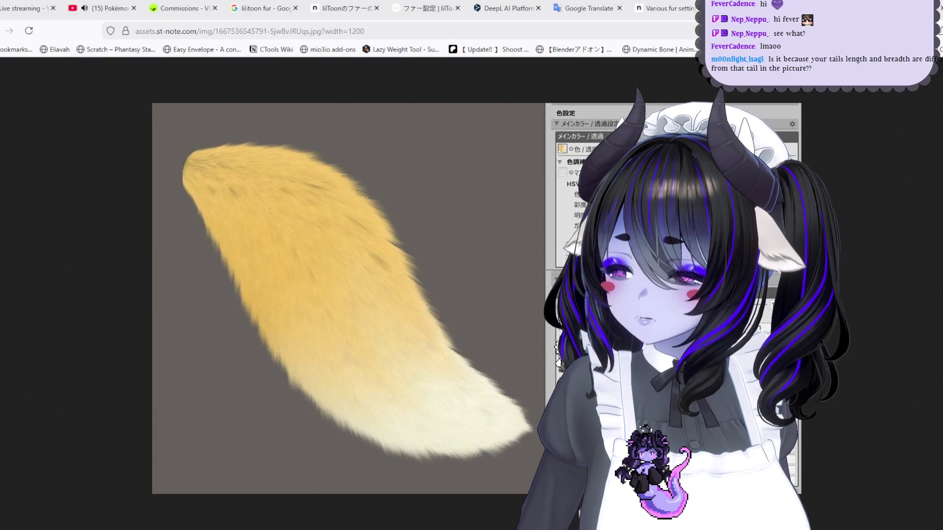
key("alt+Tab")
key("alt+Tab")
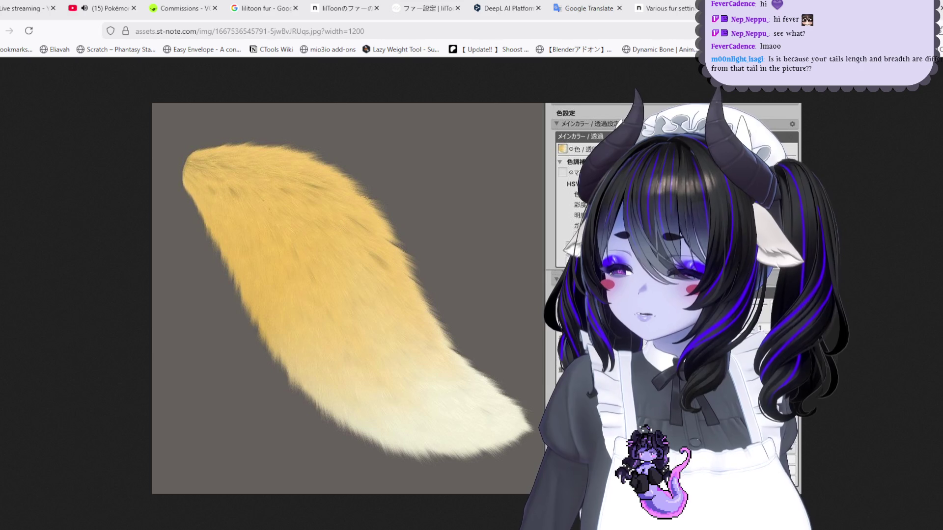
key("alt+Tab")
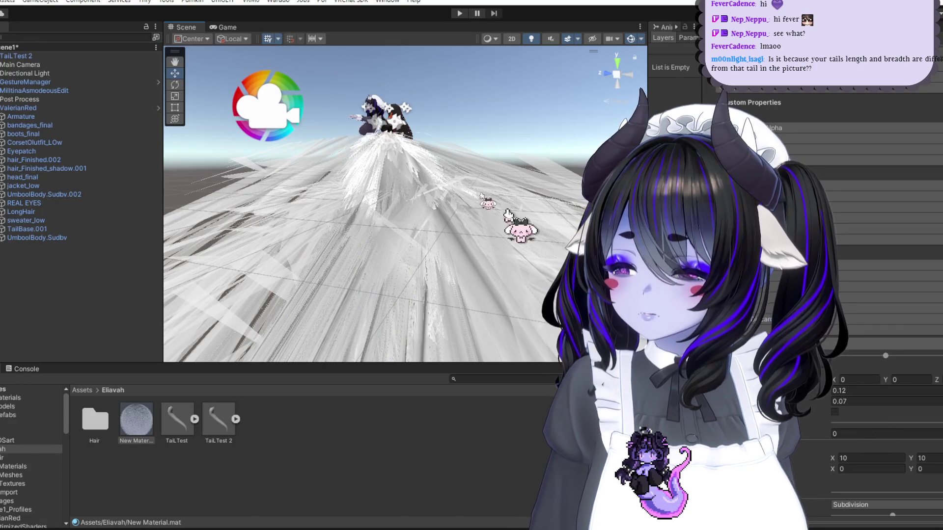
scroll(355, 204, "down", 3)
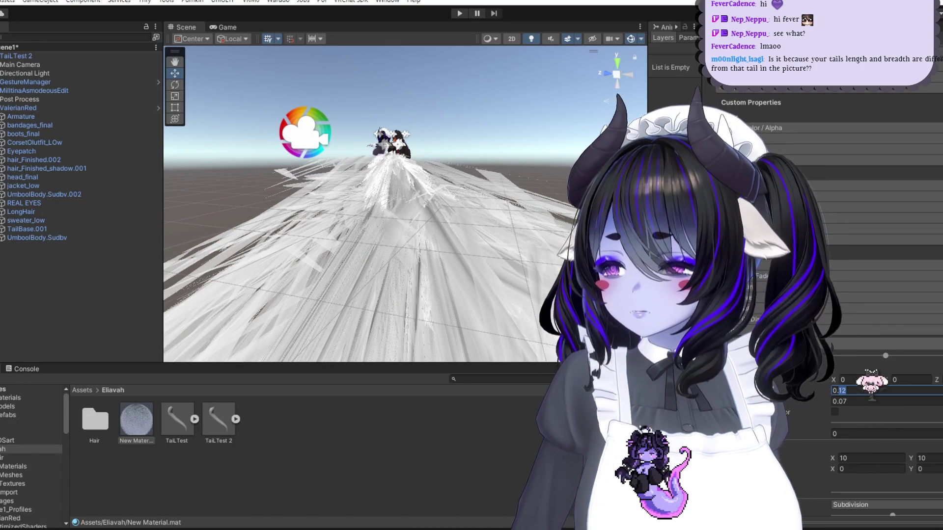
type("0.0")
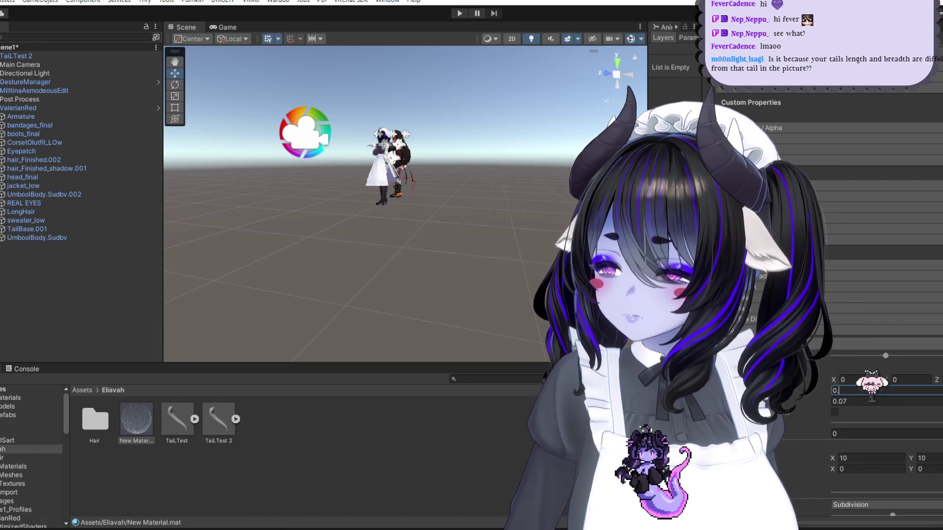
key("super+Tab")
left_click(346, 108)
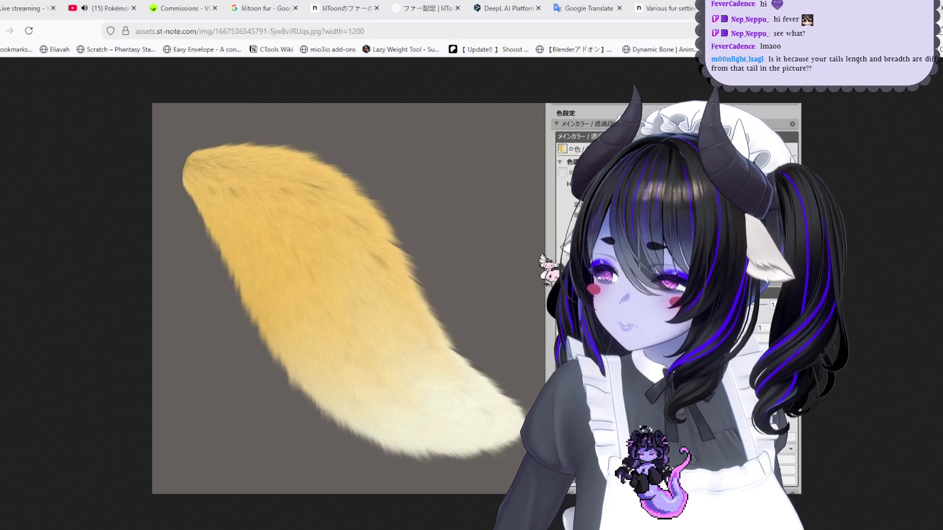
key("alt+Tab")
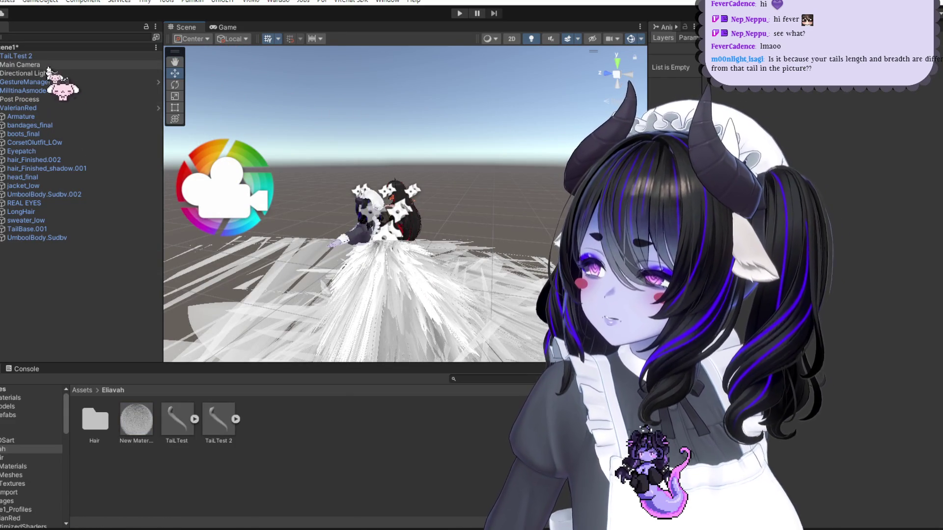
Step: Try scaling TailTest 2 up uniformly, then undo the rescale
left_click(74, 65)
left_click(72, 56)
key("r")
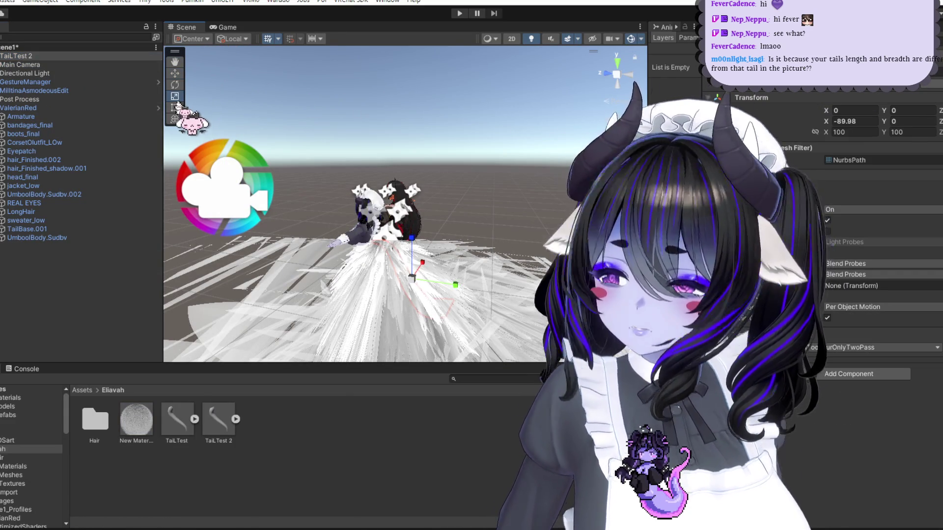
key("f")
mouse_move(403, 241)
left_mouse_down()
mouse_move(441, 225)
mouse_move(431, 200)
left_mouse_up()
key("ctrl+z")
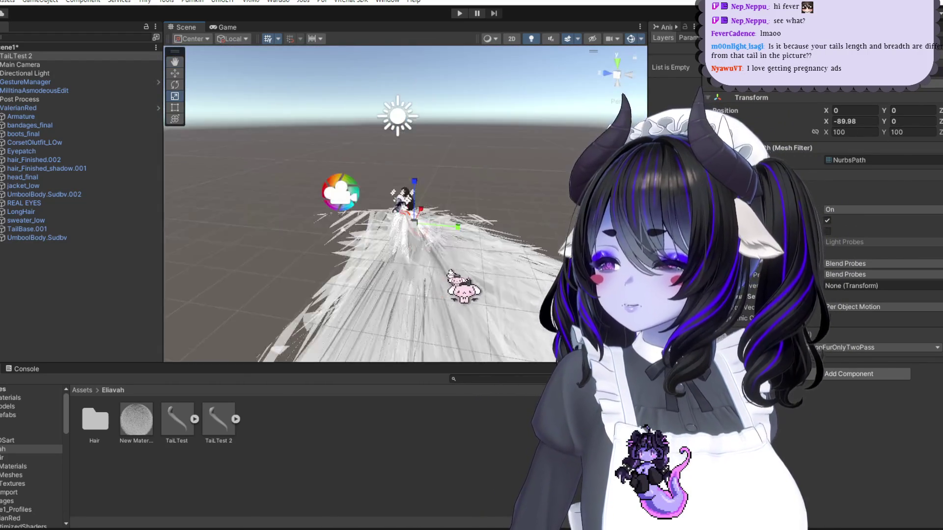
key("alt+Tab")
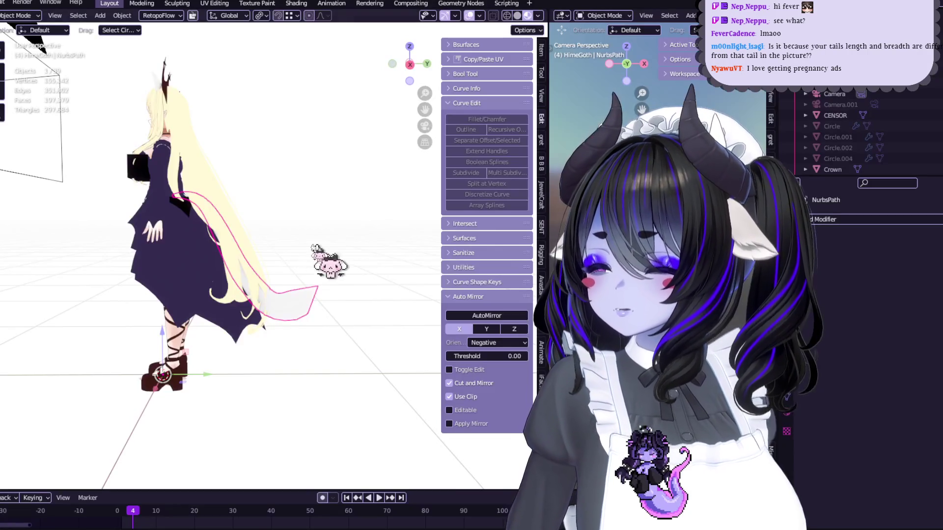
Step: Scale the pink tail curve by 2.506 and apply all its transforms
key("s")
key("Return")
key("ctrl+a")
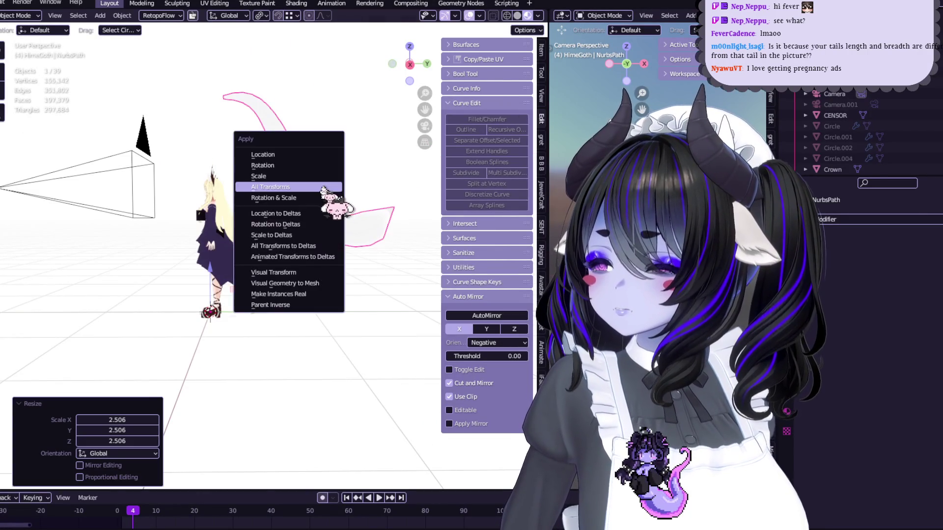
left_click(325, 197)
Step: Export the tail as FBX, overwriting the existing TailTest.fbx
left_click(1, 3)
mouse_move(51, 175)
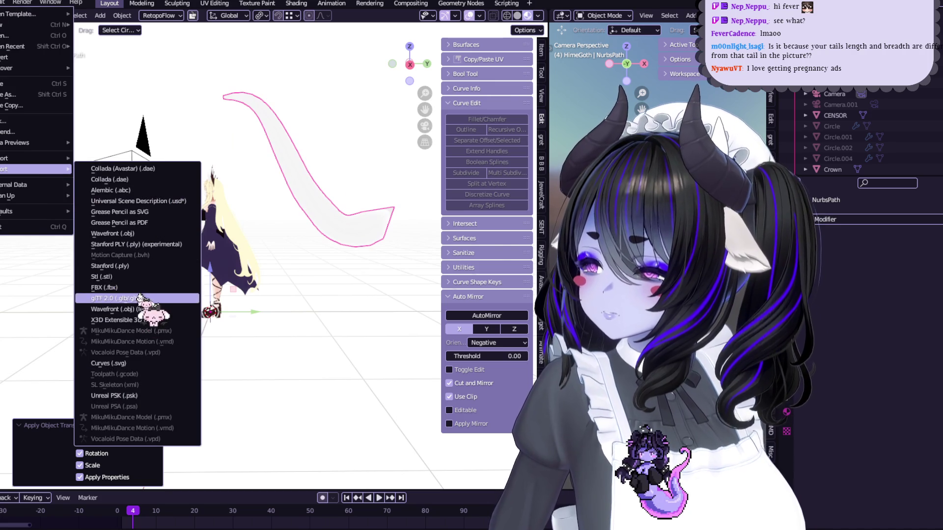
left_click(97, 287)
double_click(303, 208)
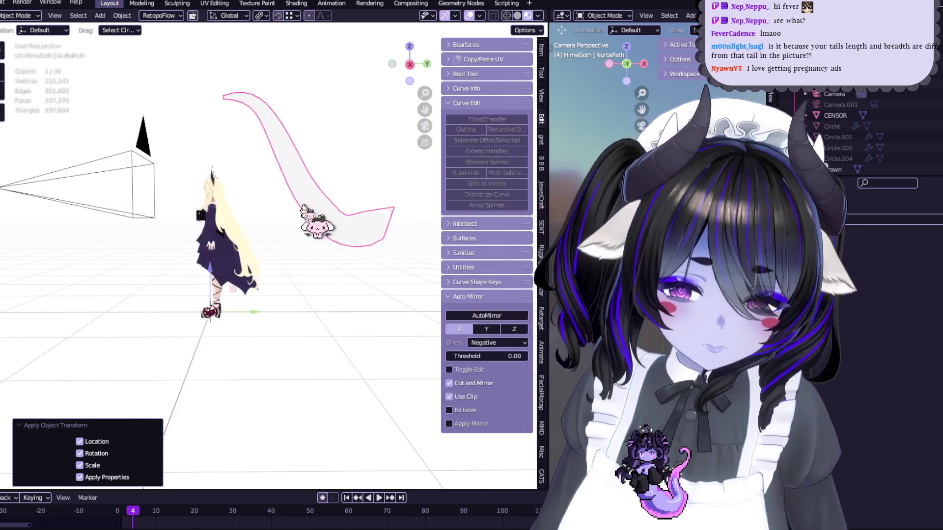
key("alt+Tab")
key("alt+Tab")
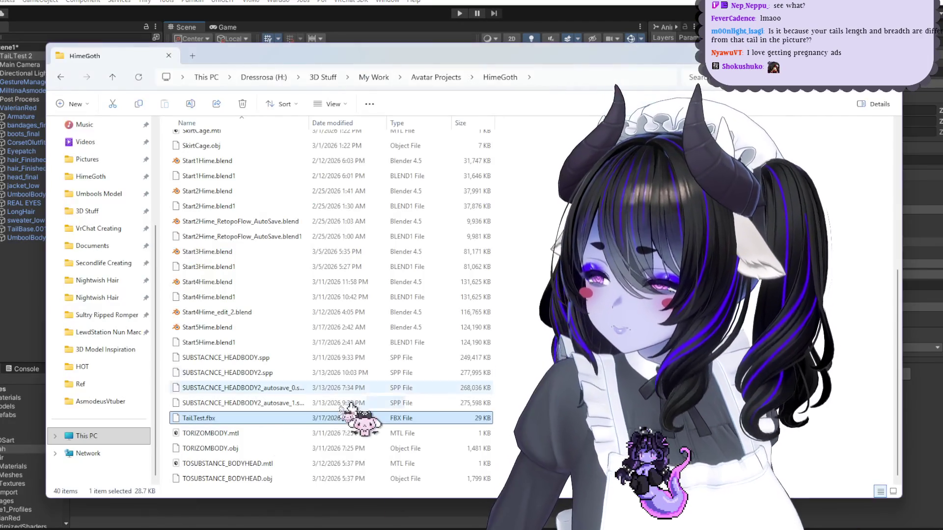
key("alt+Tab")
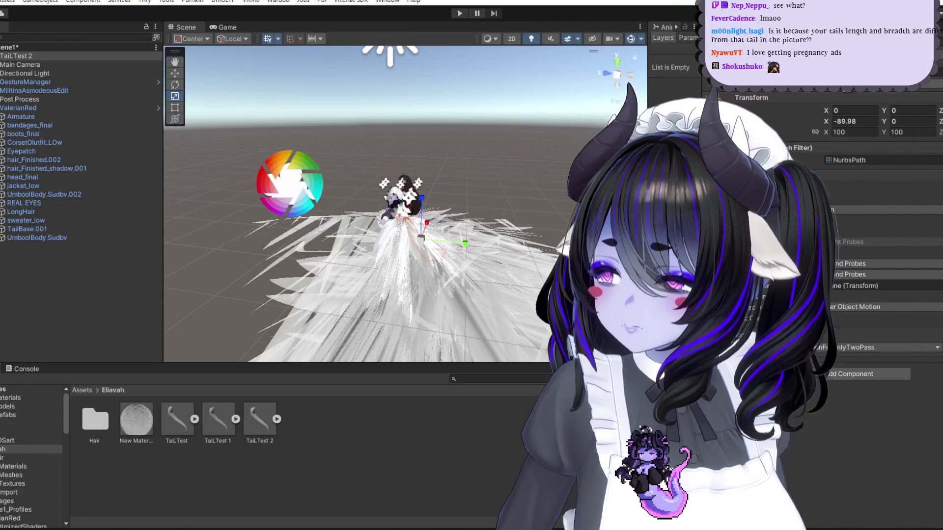
Step: Drag TailTest 1 from the Project panel into the Hierarchy and frame it in the Scene view
left_click(259, 428)
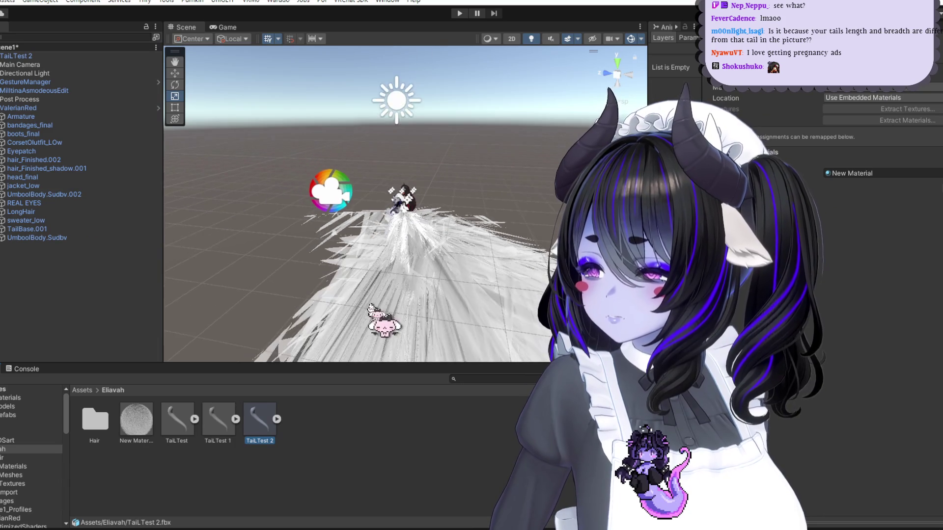
mouse_move(218, 419)
left_mouse_down()
mouse_move(76, 103)
mouse_move(19, 50)
left_mouse_up()
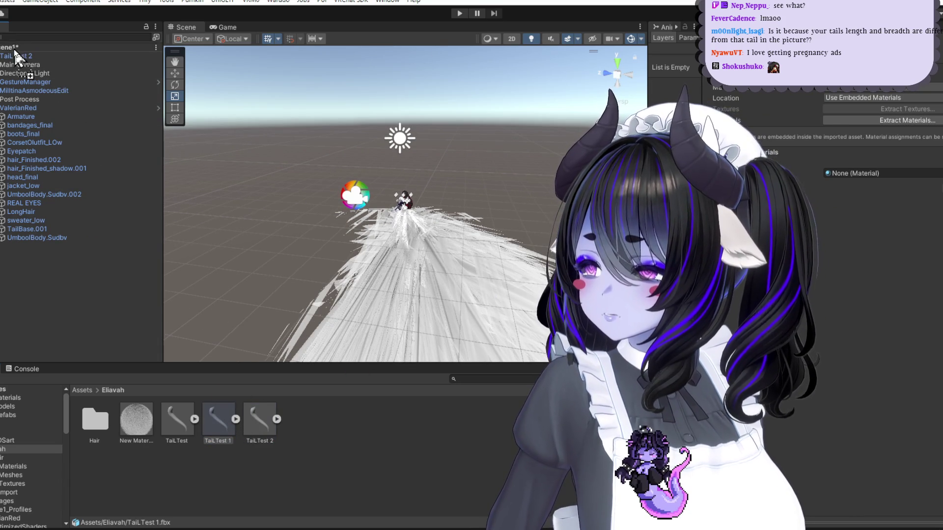
key("f")
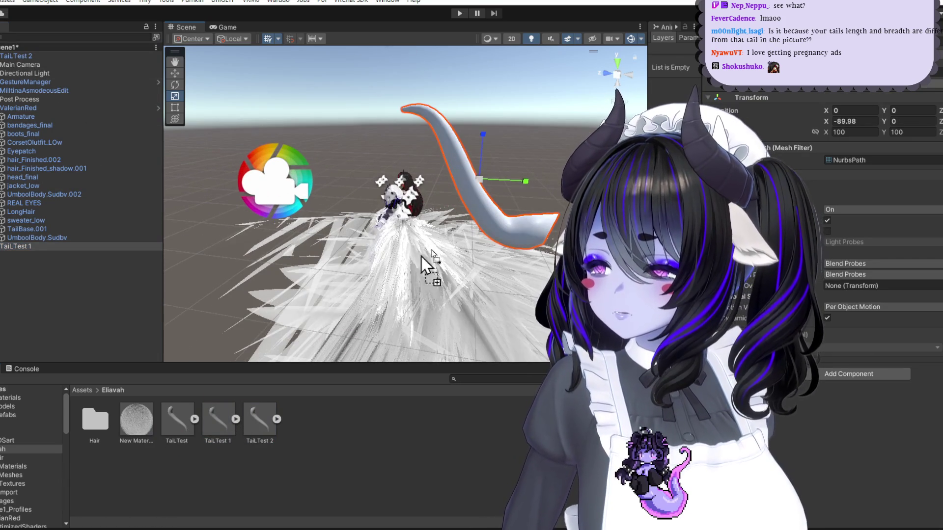
scroll(490, 216, "down", 5)
scroll(463, 255, "up", 5)
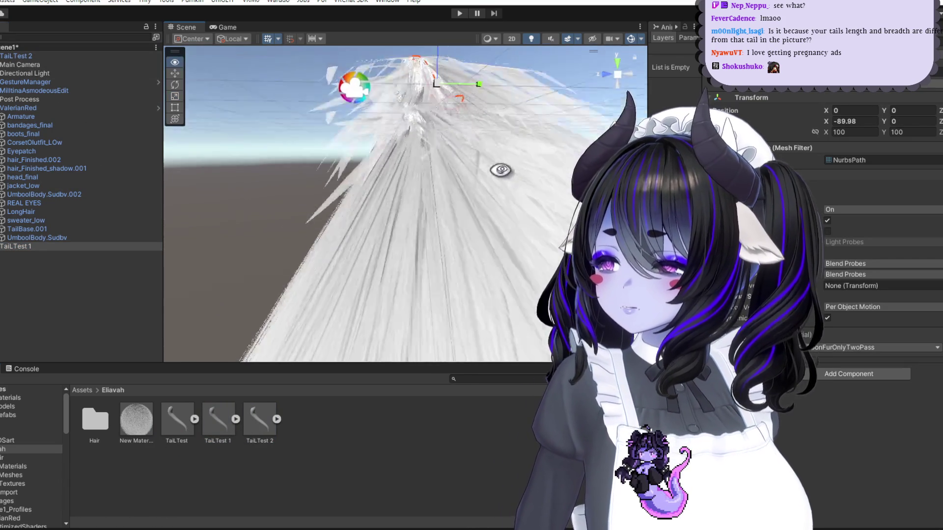
scroll(452, 257, "down", 3)
Step: Glance at the tail reference image, then return to Unity
key("alt+Tab")
key("alt+Tab")
key("alt+Tab")
key("Tab")
key("alt+Tab")
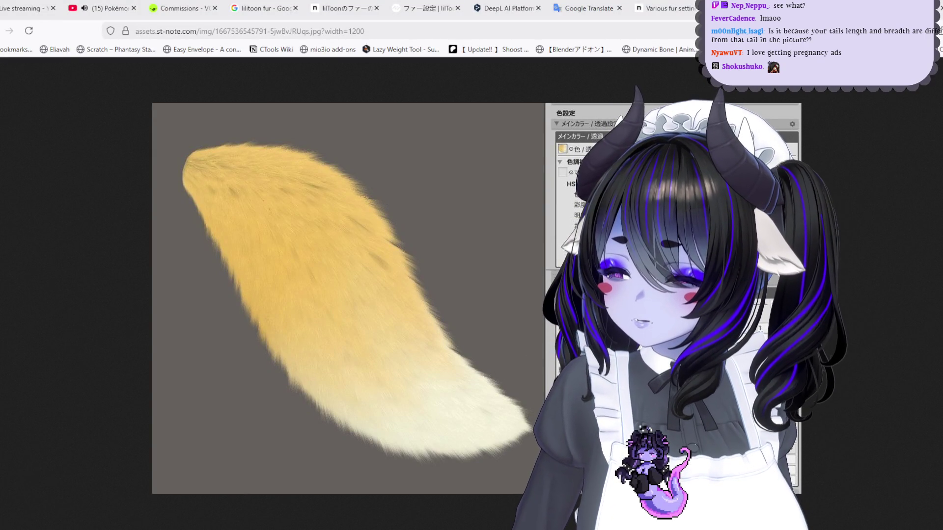
key("alt+Tab")
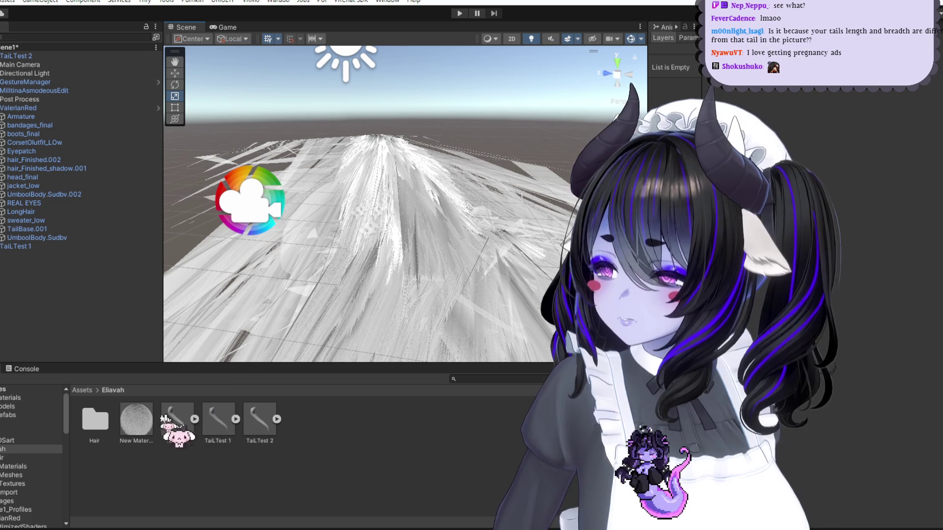
Step: Change New Material's fur value from 0.07 to 0.7
left_click(136, 420)
key("alt+Tab")
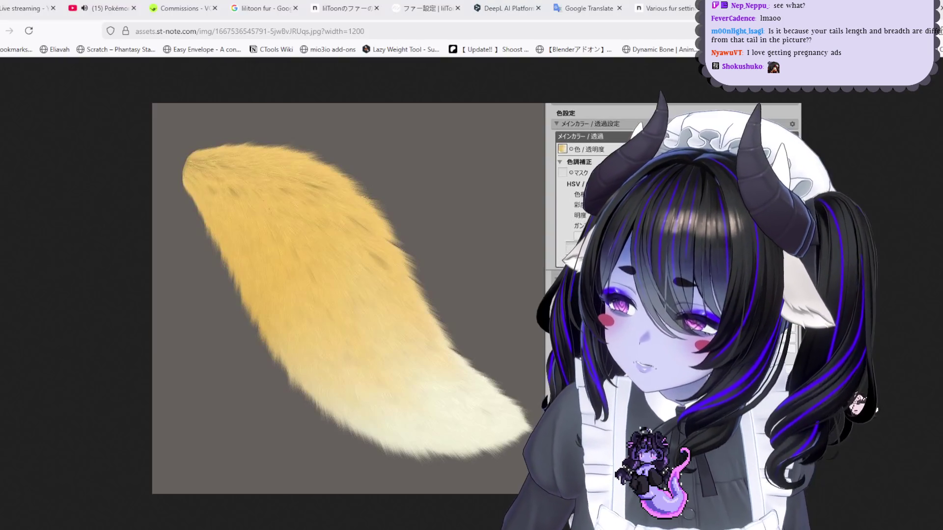
key("alt+Tab")
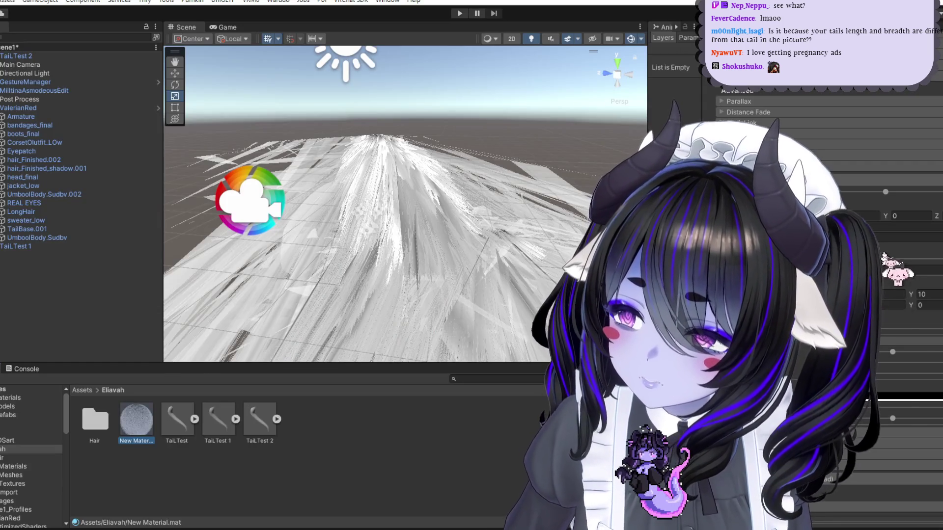
key("alt+Tab")
key("alt+Tab")
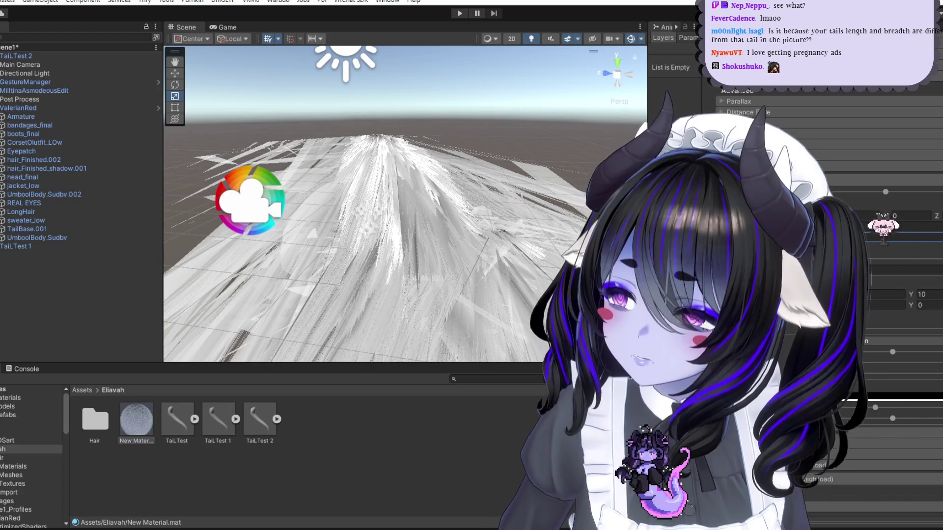
key("BackSpace")
key("BackSpace")
type("7")
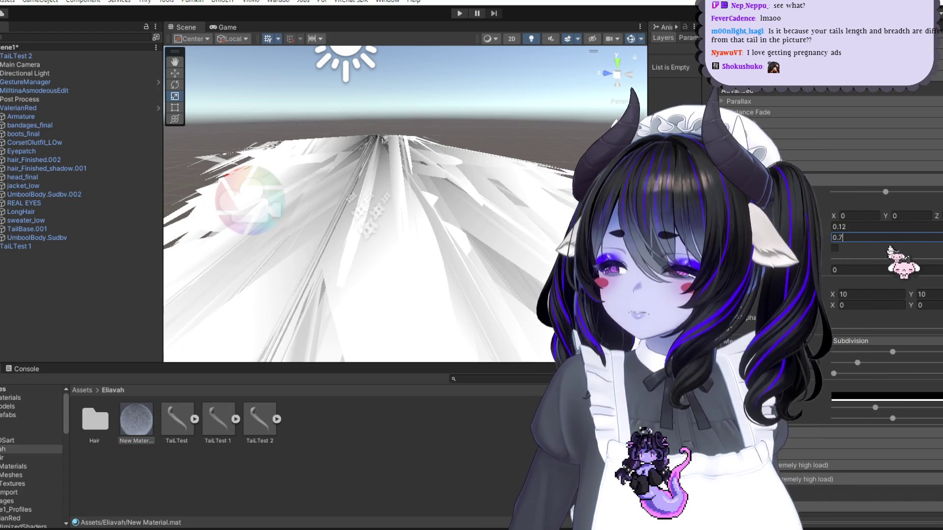
Step: Compare the enlarged white fur repeatedly against the yellow fur-tail reference image
key("alt+Tab")
key("alt+Tab")
key("alt+Tab")
key("alt+Tab")
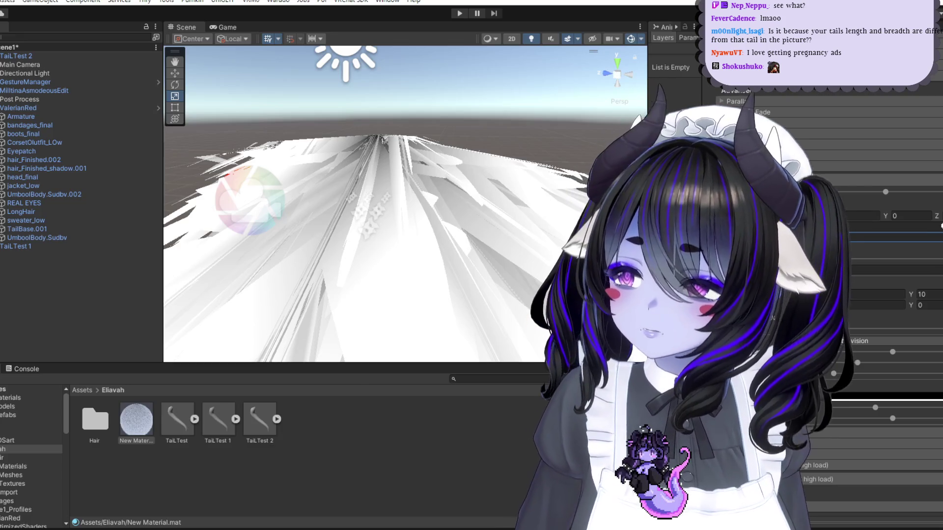
key("alt+Tab")
key("alt+Tab")
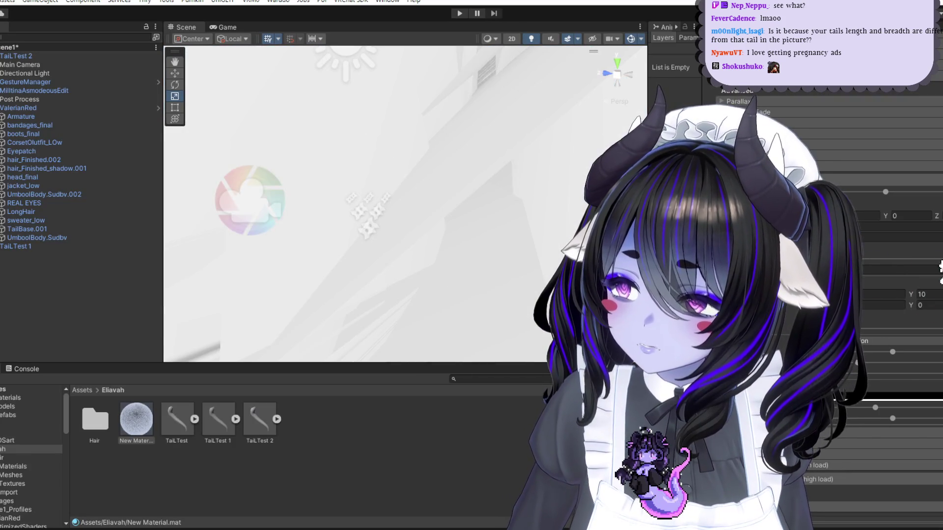
key("alt+Tab")
key("alt+Tab")
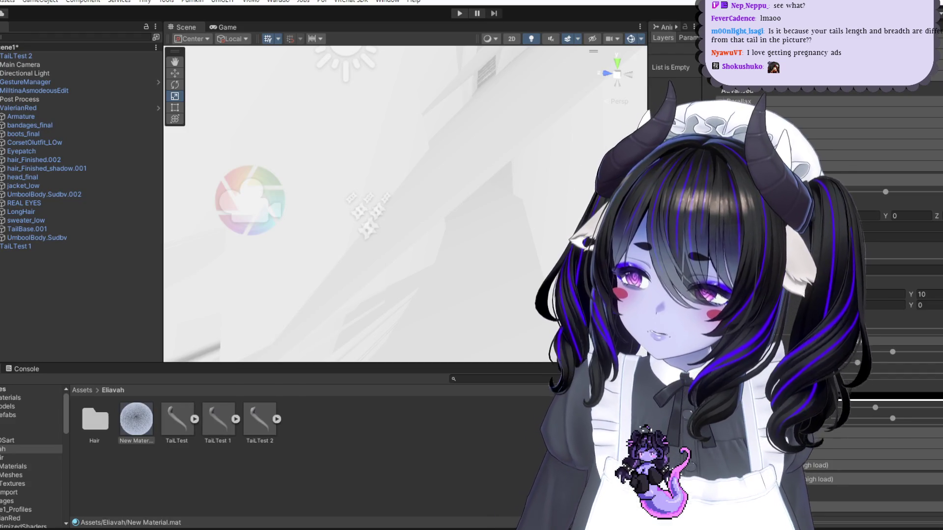
key("alt+Tab")
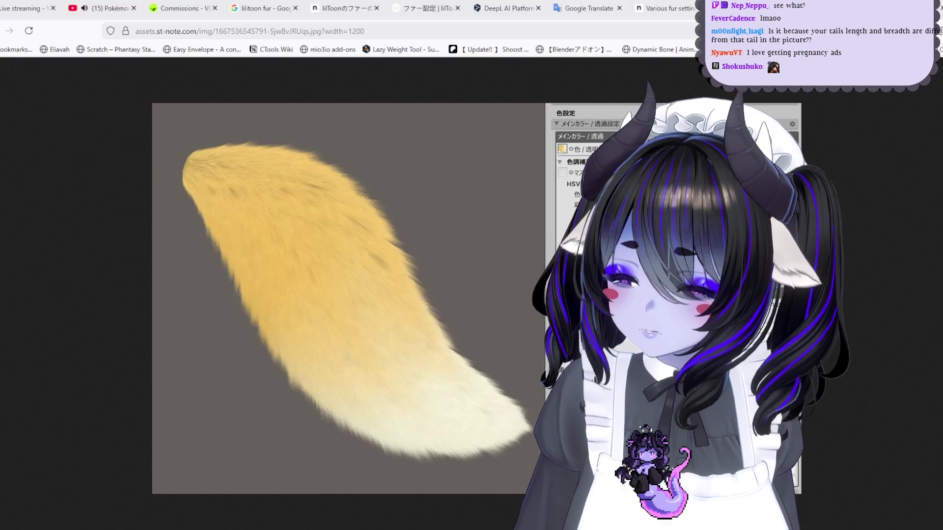
key("alt+Tab")
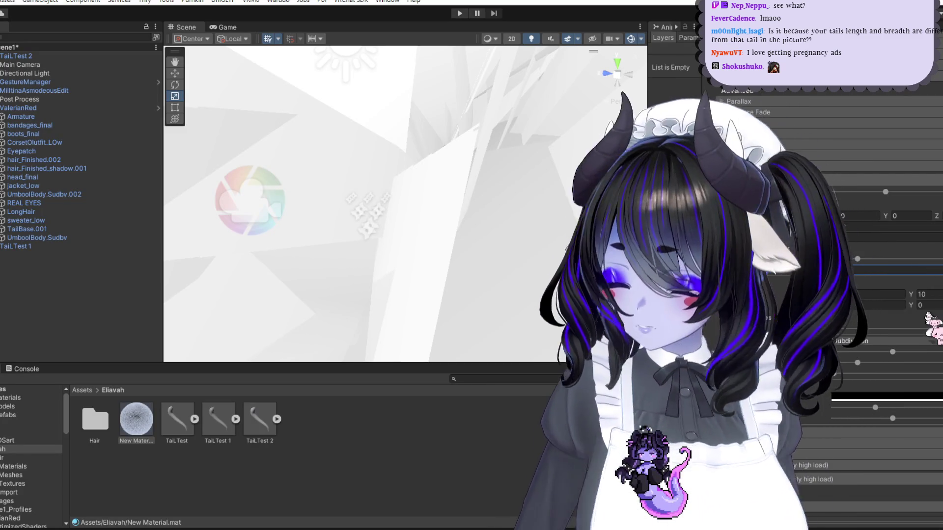
key("alt+Tab")
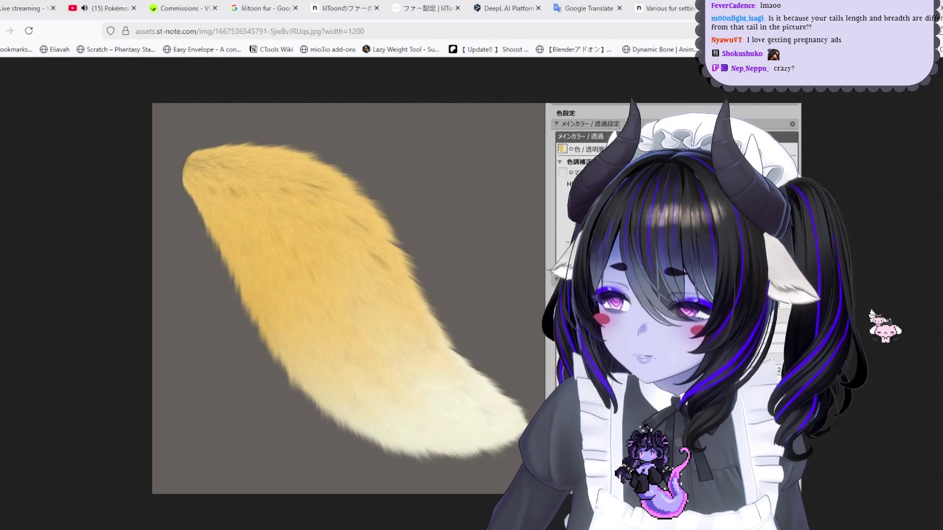
key("alt+Tab")
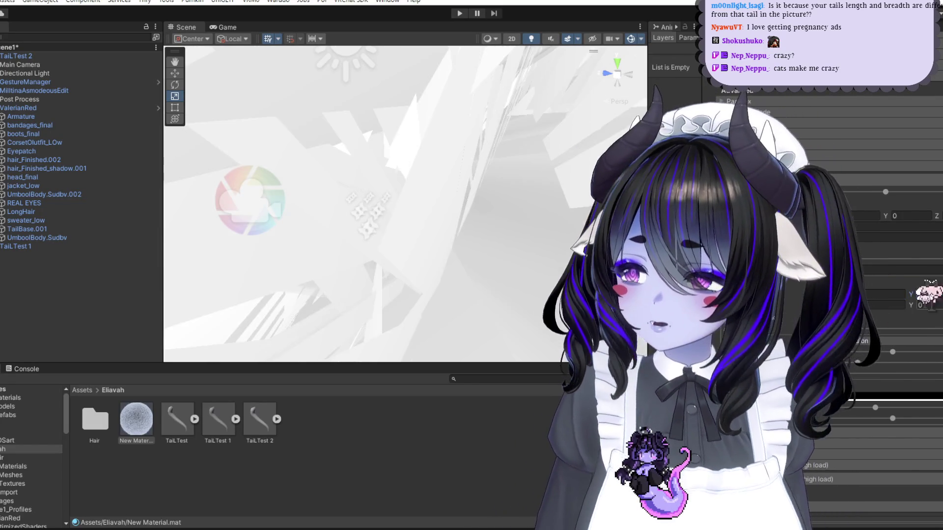
key("alt+Tab")
key("alt+Tab")
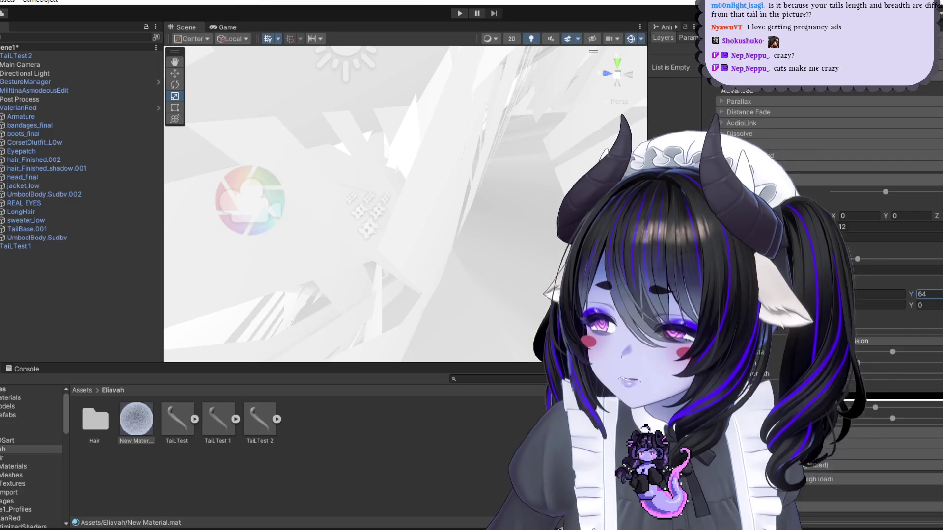
key("alt+Tab")
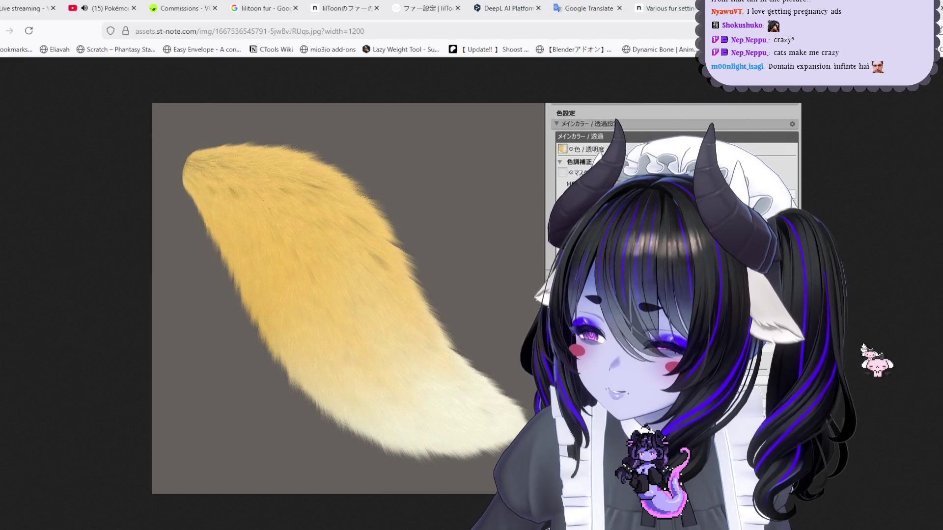
key("alt+Tab")
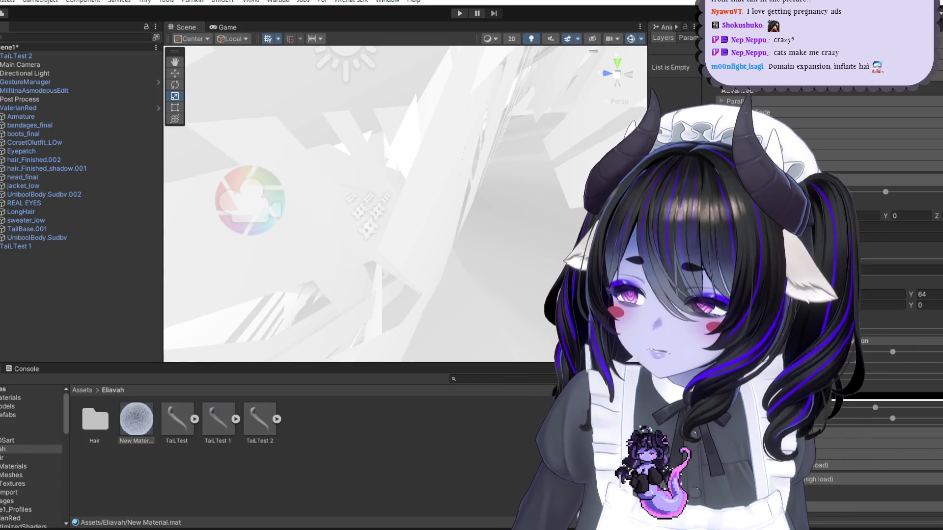
key("alt+Tab")
key("alt+Tab")
key("alt+Tab")
key("alt+Tab")
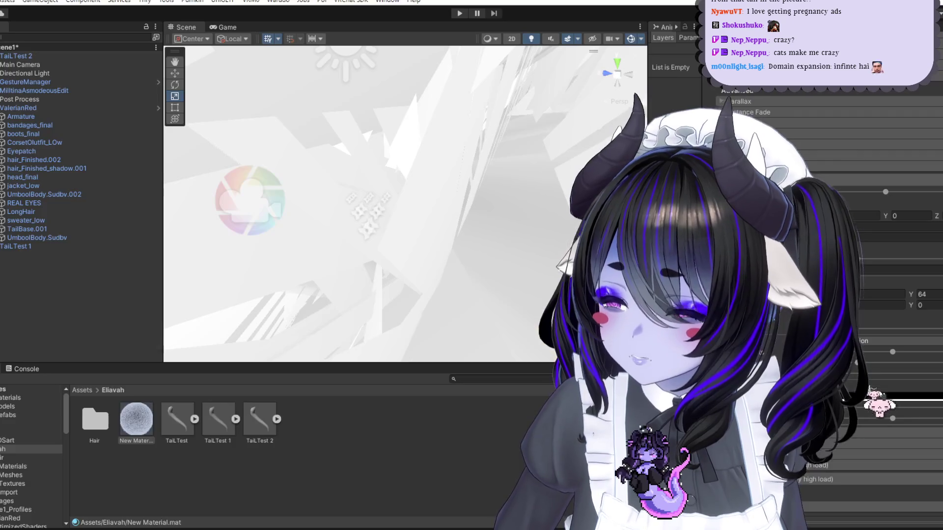
key("alt+Tab")
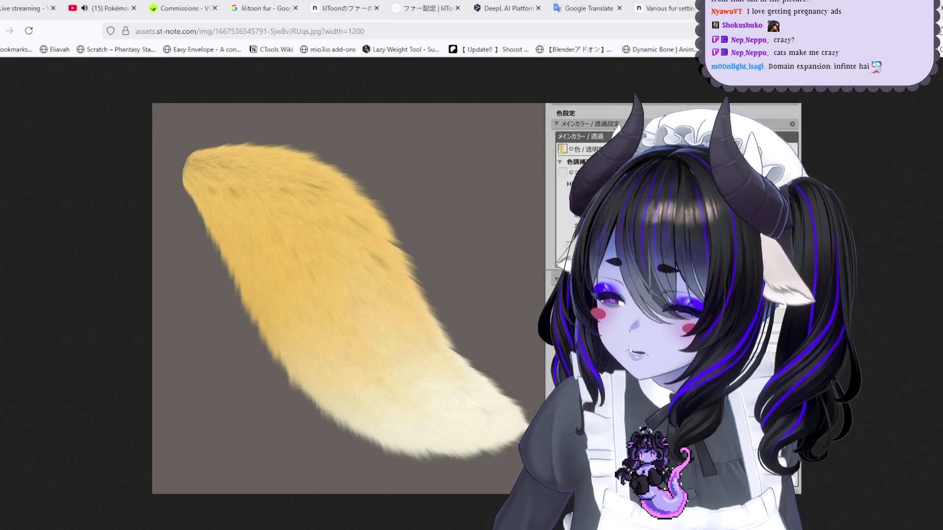
key("alt+Tab")
key("alt+Tab")
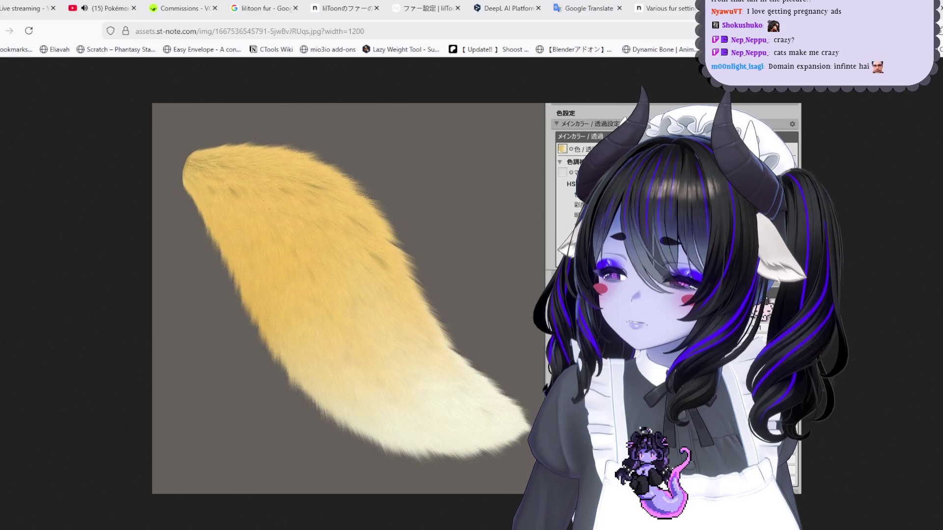
key("alt+Tab")
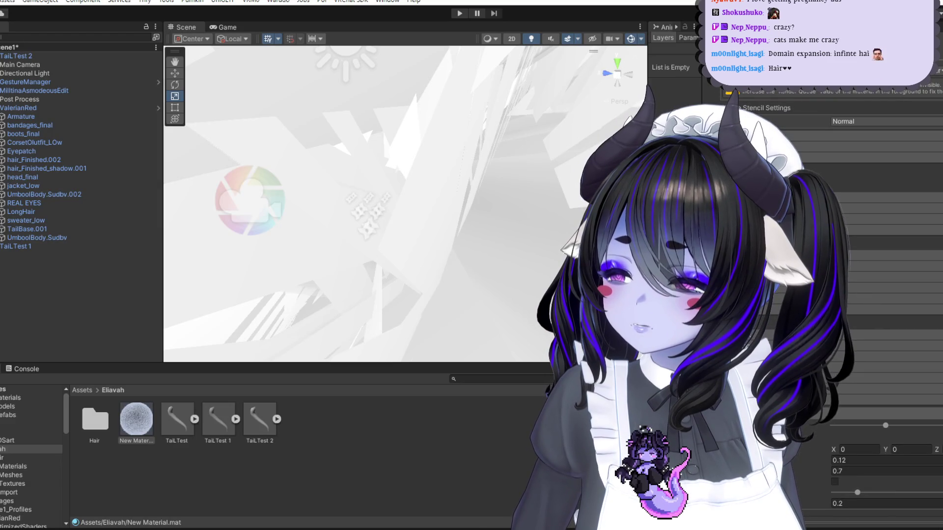
scroll(864, 295, "up", 3)
key("alt+Tab")
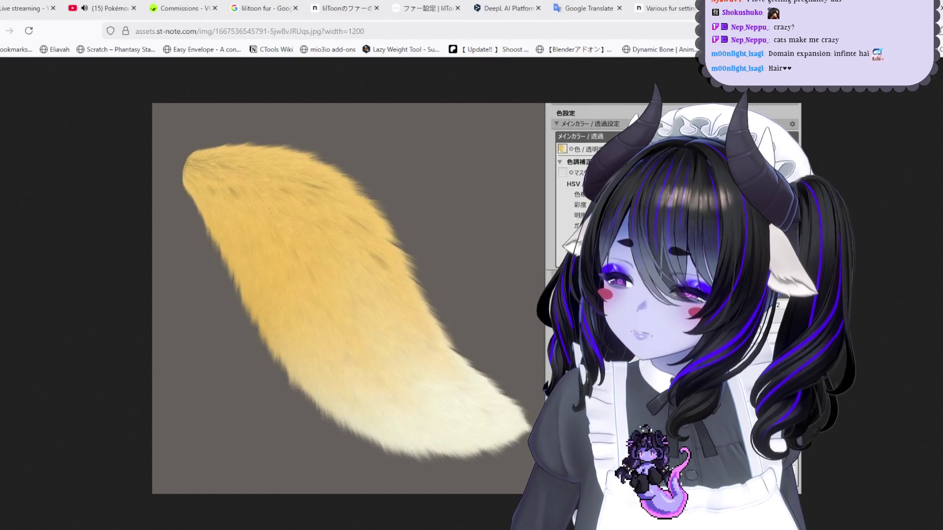
key("alt+Tab")
scroll(874, 344, "down", 3)
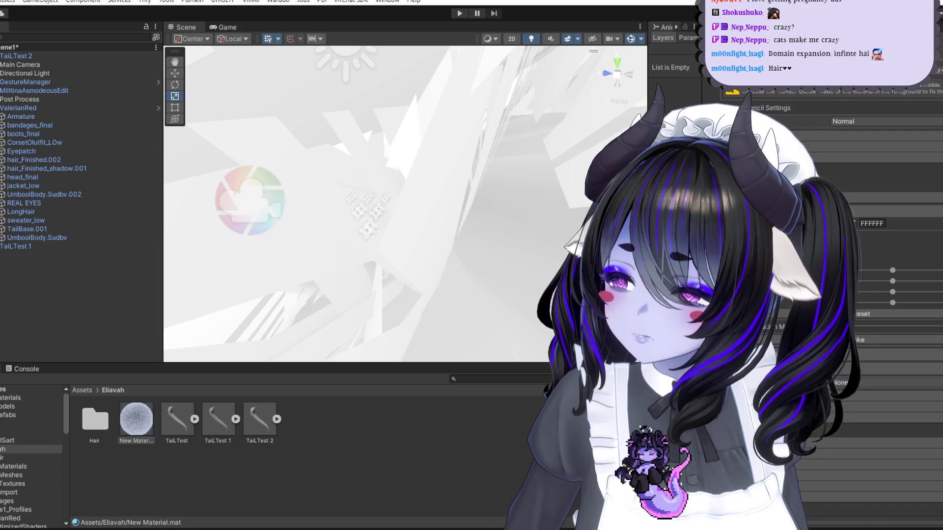
key("alt+Tab")
key("alt+Tab")
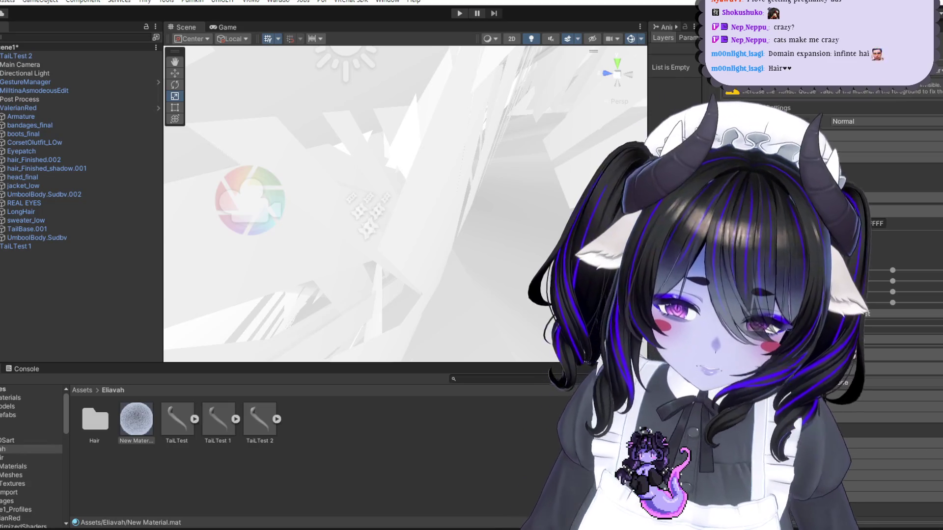
scroll(873, 294, "down", 5)
scroll(513, 243, "down", 5)
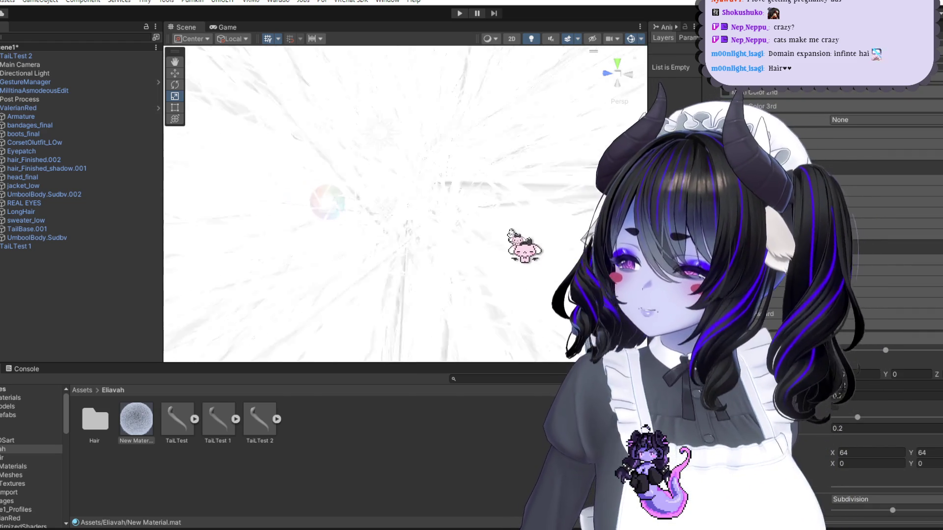
Step: In New Material's fur settings, try -0.03, then set the fur field to 0.001
scroll(515, 244, "up", 5)
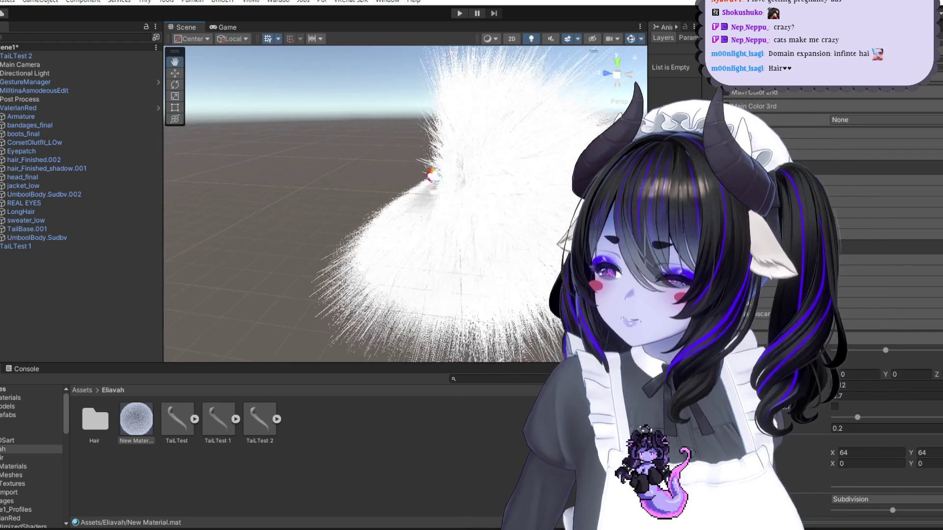
left_click(177, 424)
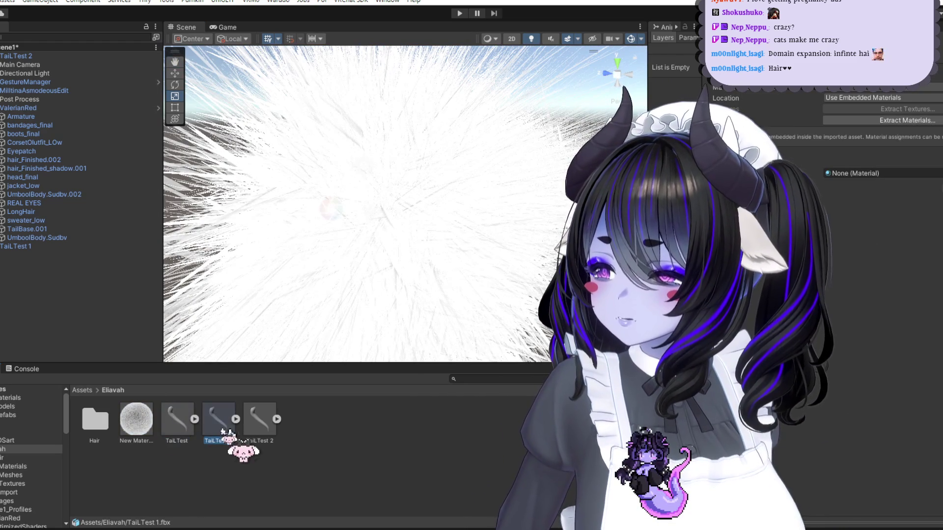
left_click(136, 419)
scroll(863, 338, "down", 8)
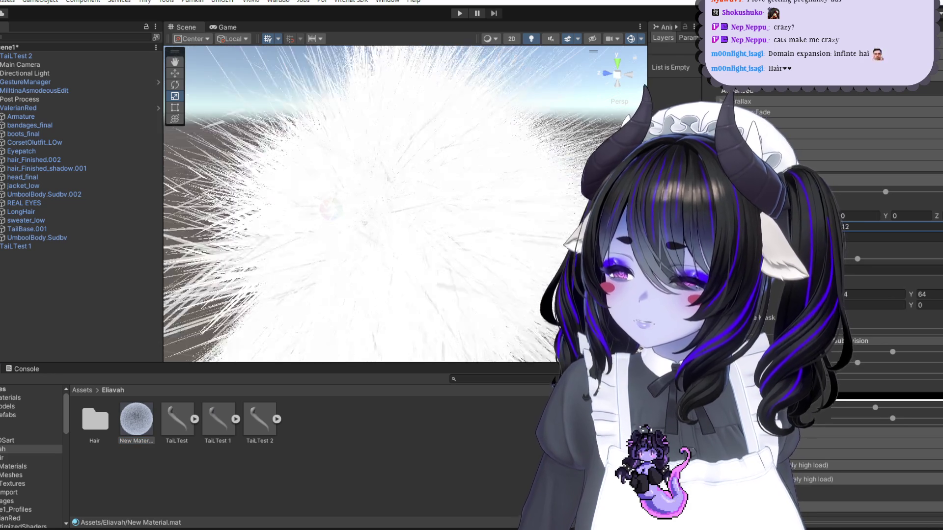
scroll(363, 204, "down", 10)
type("-0.03")
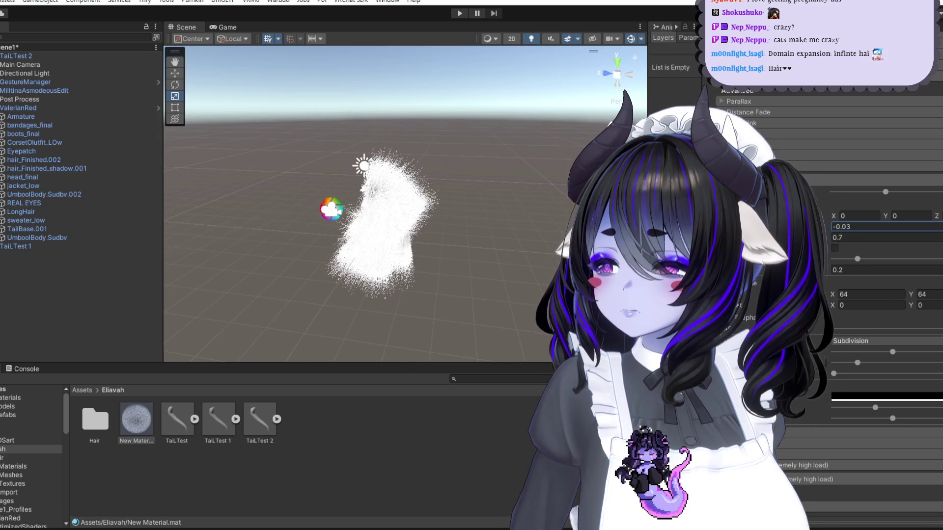
scroll(443, 267, "up", 5)
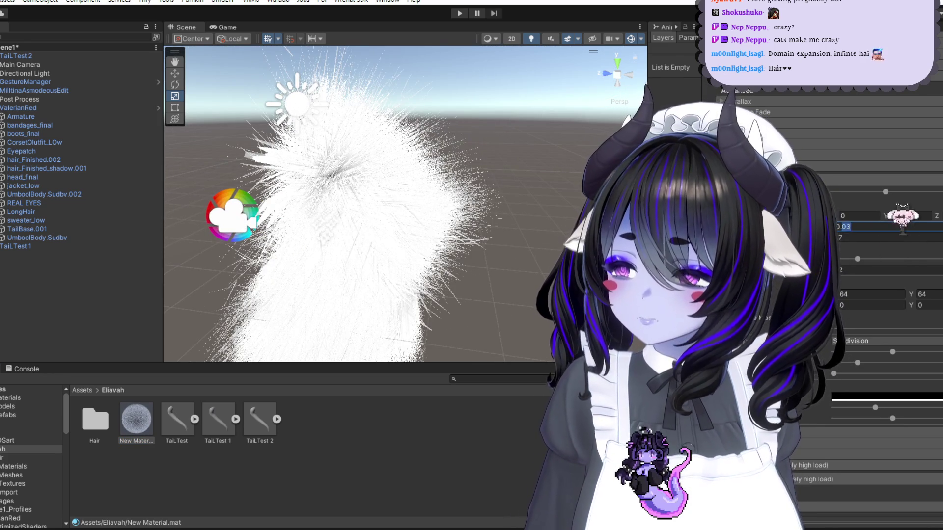
type("0.001")
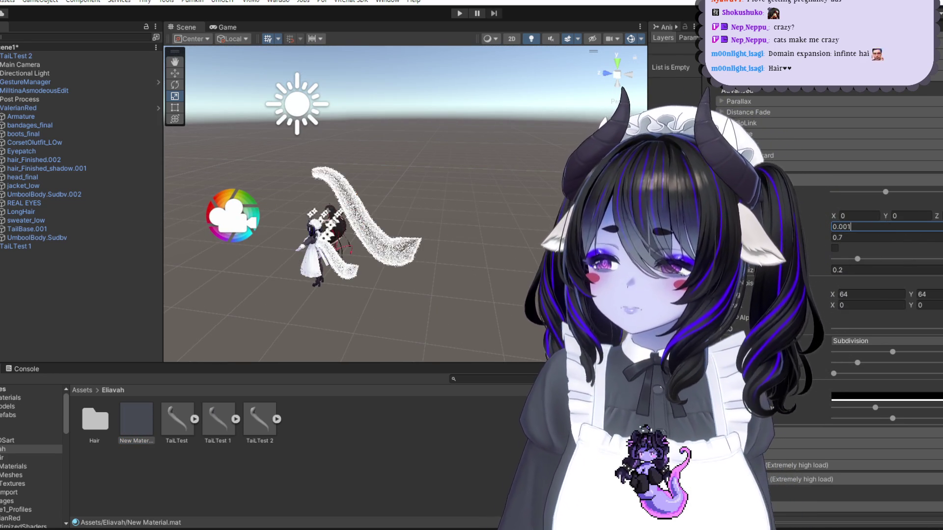
Step: Nudge a fur slider while inspecting the tail up close, then expand the TailTest asset
mouse_move(344, 206)
right_mouse_down()
mouse_move(353, 197)
mouse_move(348, 206)
right_mouse_up()
middle_click_drag(449, 258, 444, 233)
left_click_drag(855, 366, 860, 364)
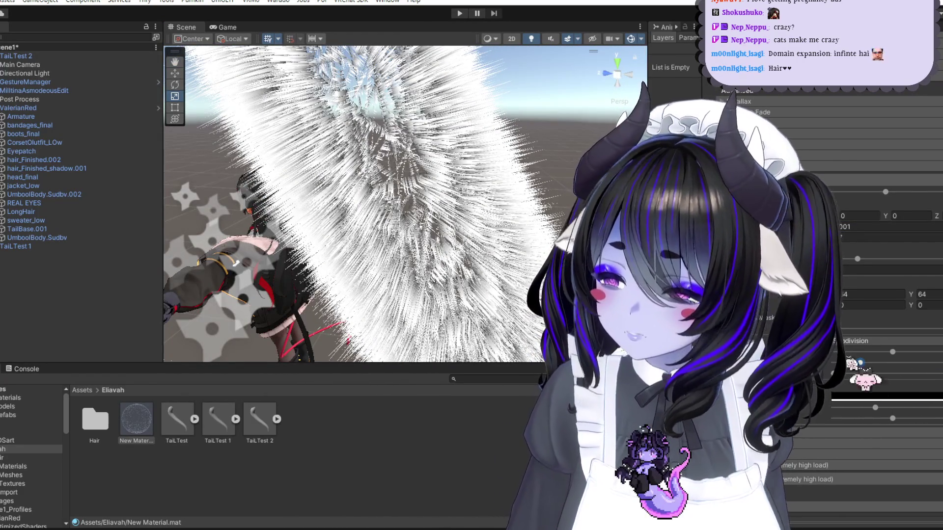
scroll(491, 226, "down", 5)
scroll(501, 228, "up", 5)
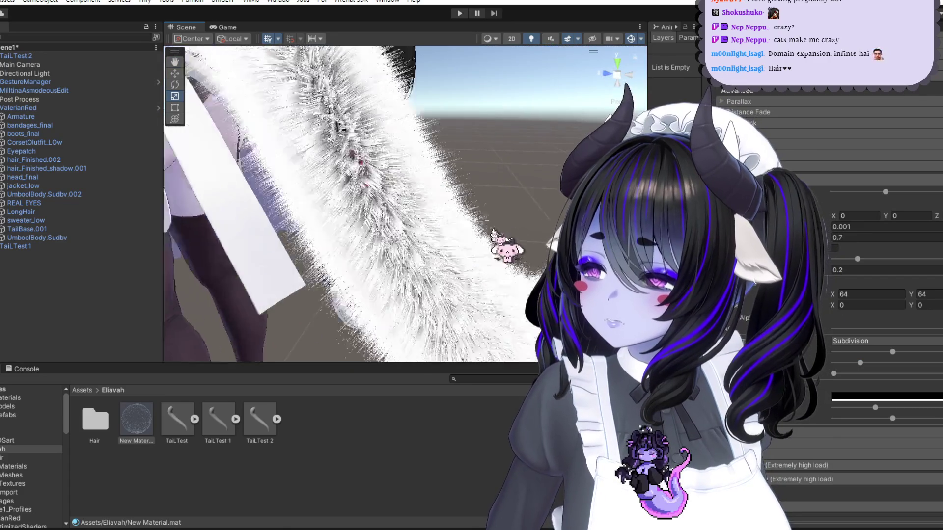
middle_click_drag(494, 235, 504, 227)
scroll(462, 223, "down", 5)
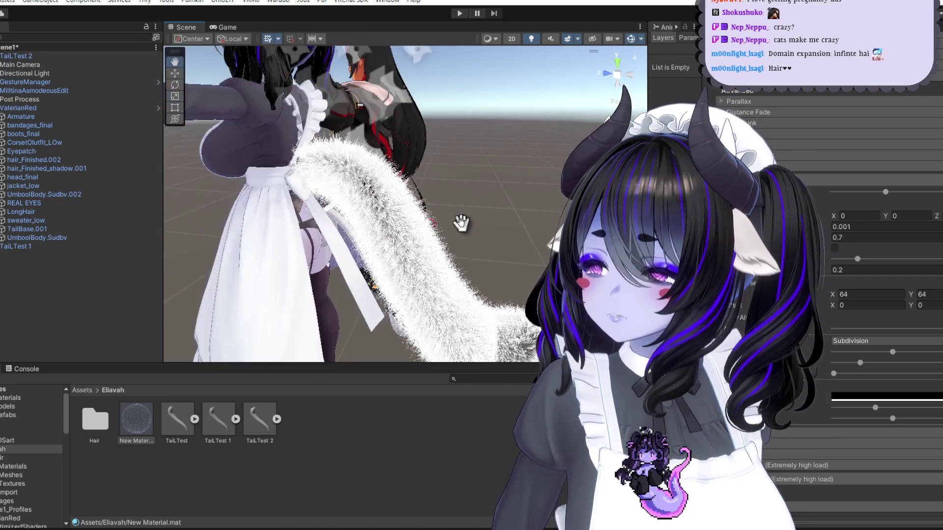
left_click(194, 418)
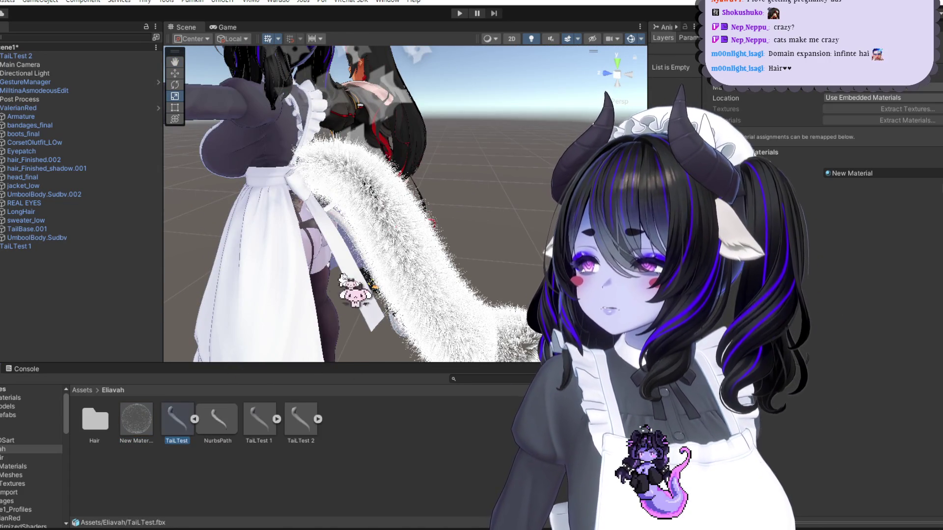
Step: Duplicate the TailTest 2 tail object in the Hierarchy
left_click(422, 282)
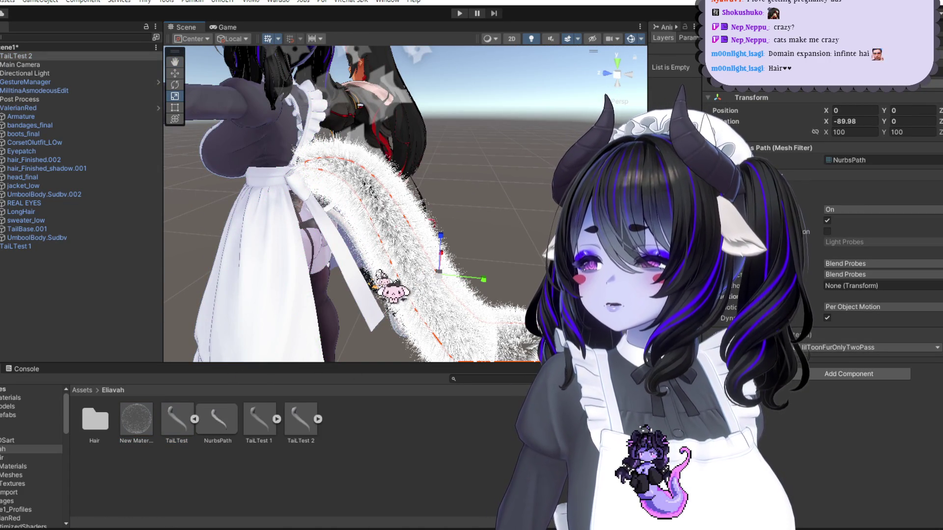
right_click(63, 57)
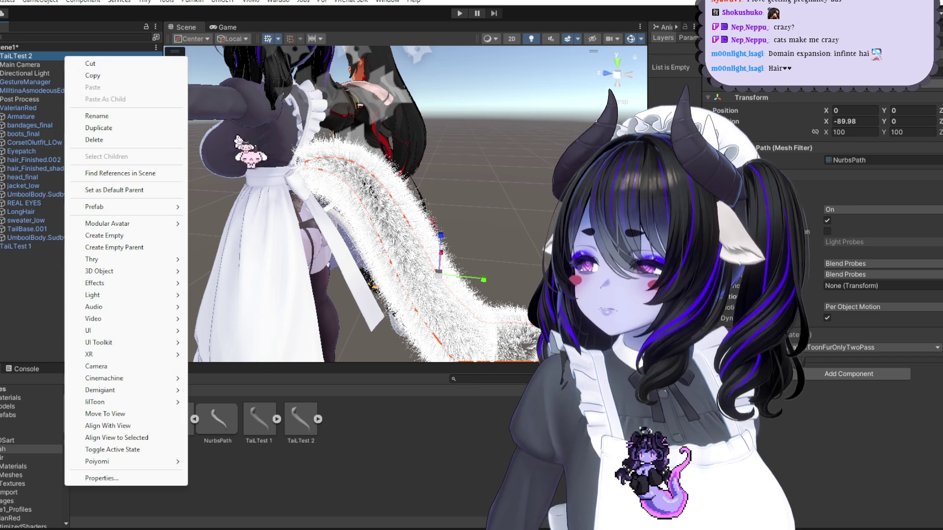
left_click(79, 245)
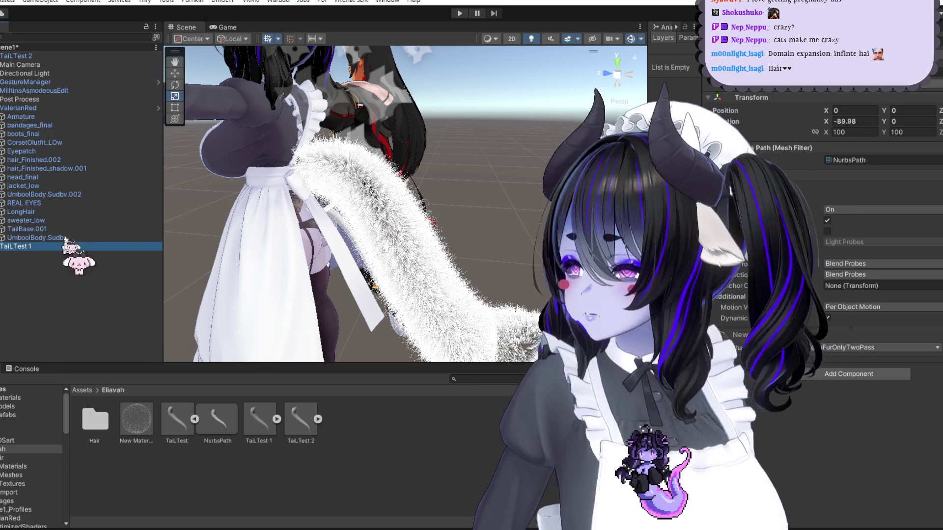
left_click(19, 57)
right_click(19, 56)
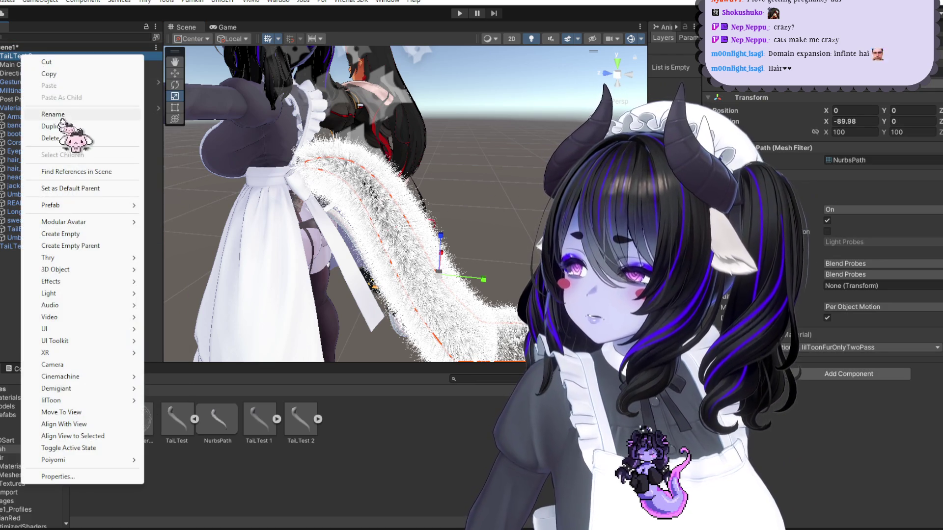
left_click(69, 125)
Step: Duplicate New Material as New Material 1 and switch it to another lilToon shader variant
right_click(138, 423)
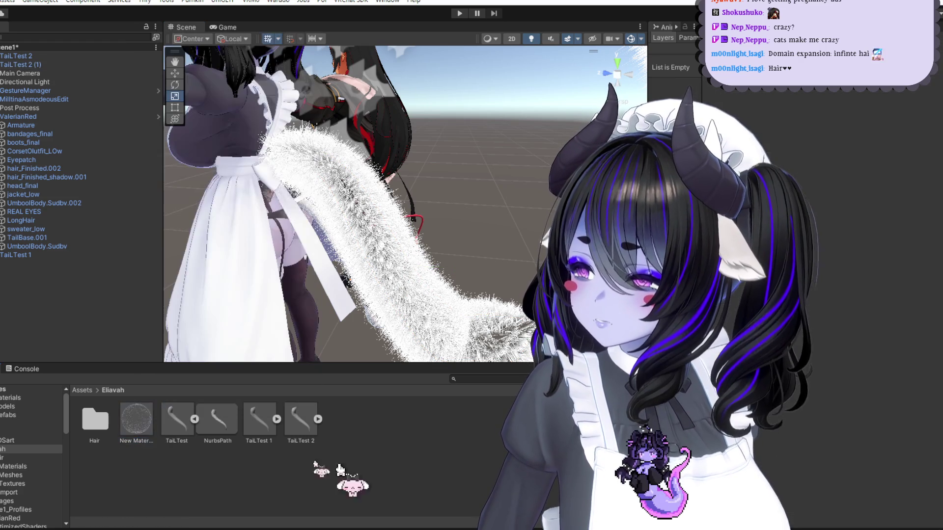
key("Escape")
key("ctrl+d")
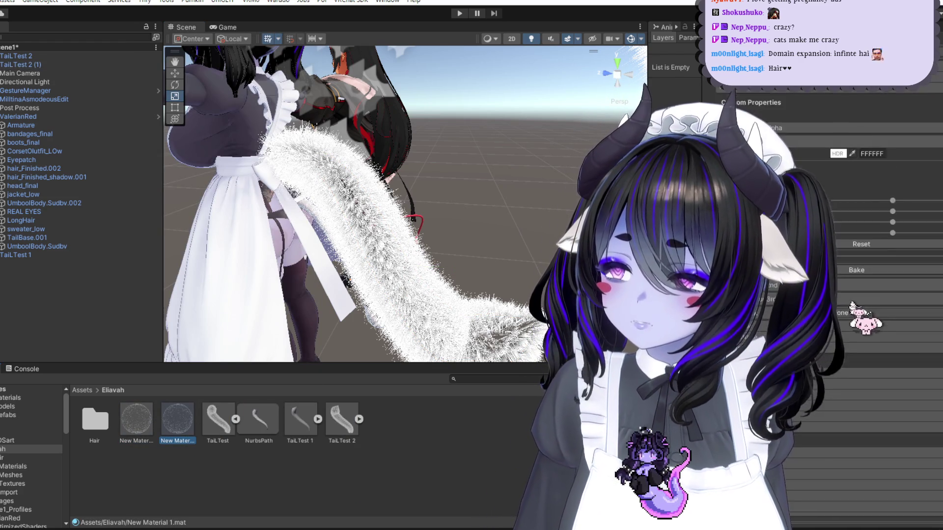
left_click(882, 116)
left_click(850, 189)
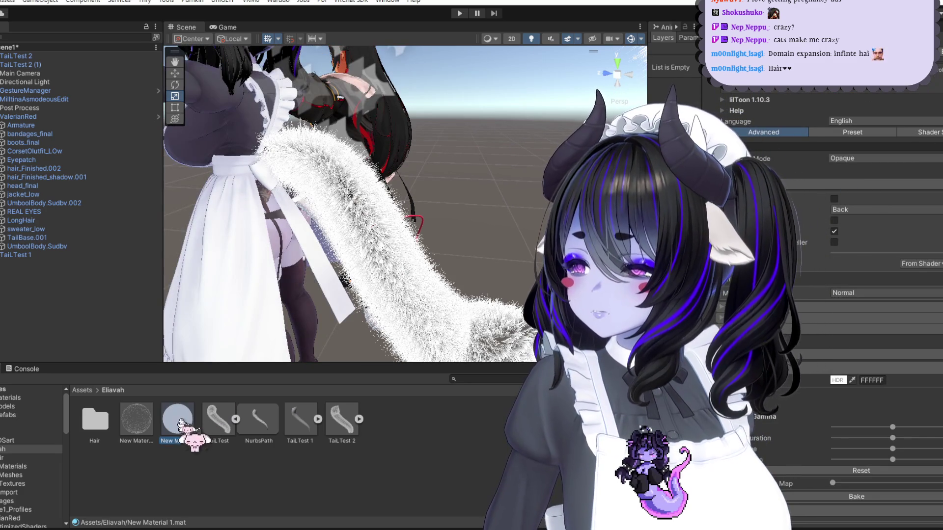
left_click(20, 64)
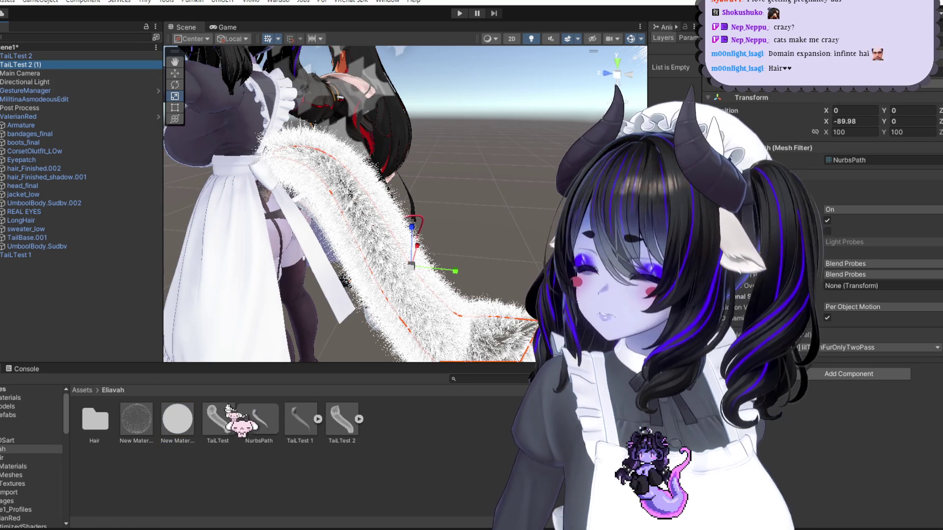
Step: Zoom in on the duplicated white fur tail TailTest 2 (1) in the Scene view
left_click(218, 418)
left_click_drag(54, 130, 34, 64)
scroll(363, 244, "up", 5)
scroll(469, 263, "down", 8)
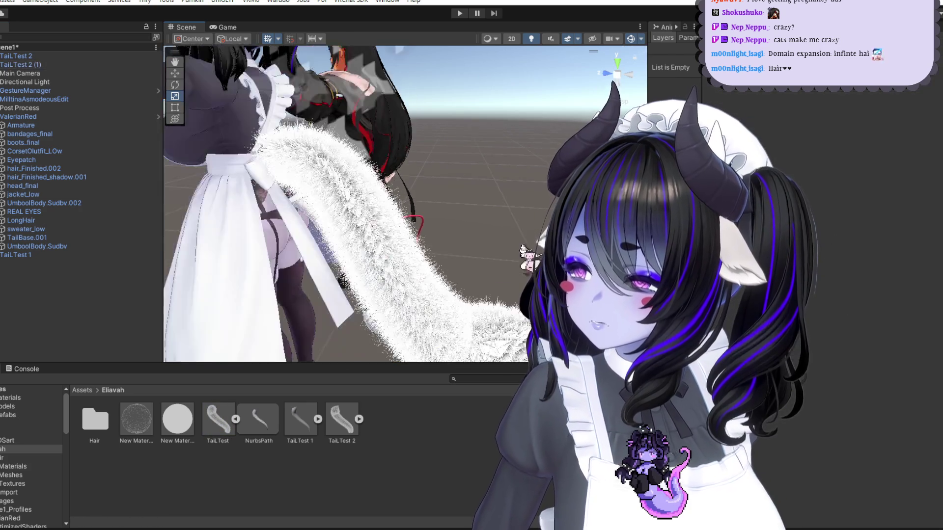
scroll(511, 270, "up", 10)
scroll(501, 223, "down", 8)
scroll(480, 185, "up", 10)
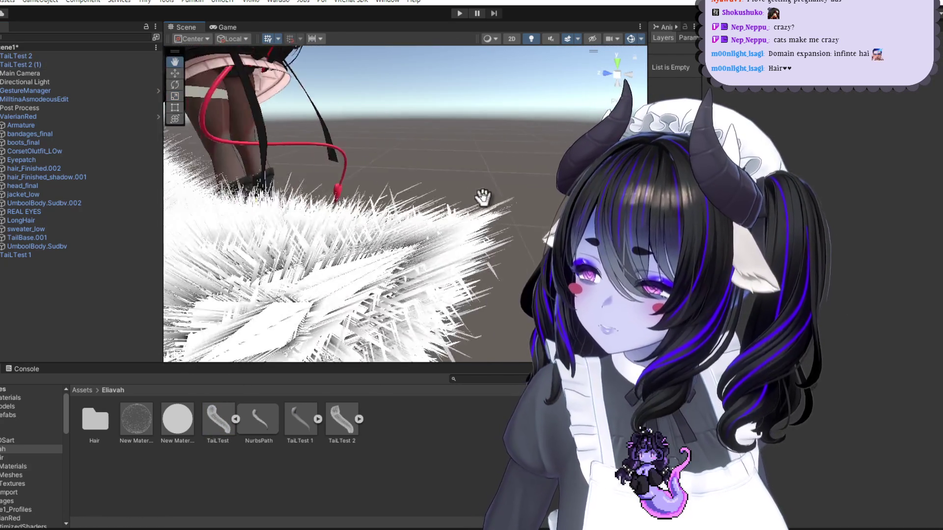
scroll(486, 202, "down", 6)
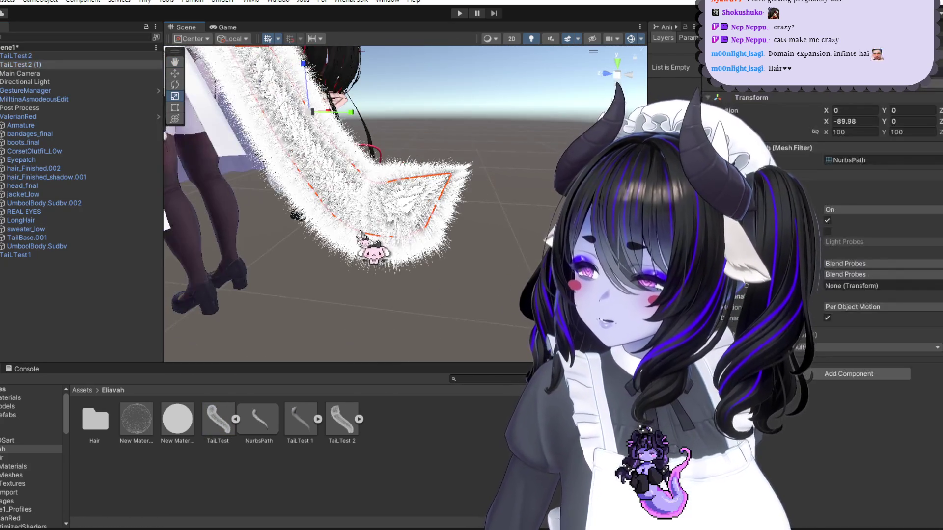
left_click(308, 141)
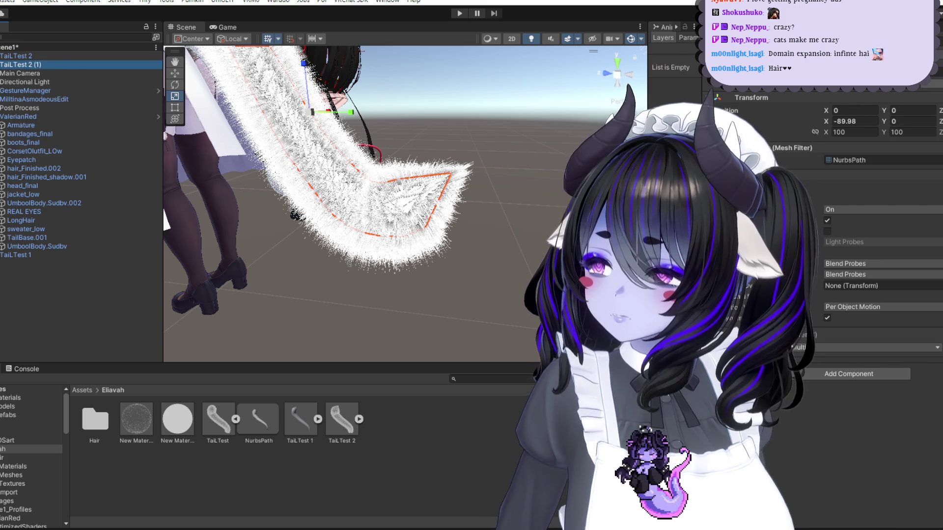
Step: Select the original TailTest 2, view it from behind, and show New Material's fur settings
left_click(18, 55)
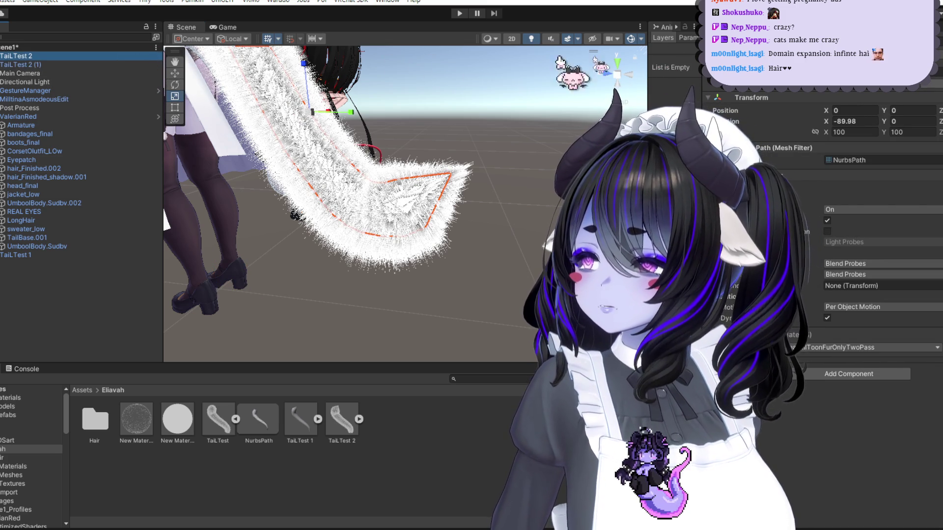
mouse_move(344, 147)
middle_mouse_down()
mouse_move(432, 177)
mouse_move(515, 185)
mouse_move(524, 196)
mouse_move(479, 184)
mouse_move(511, 154)
mouse_move(464, 199)
mouse_move(372, 256)
middle_mouse_up()
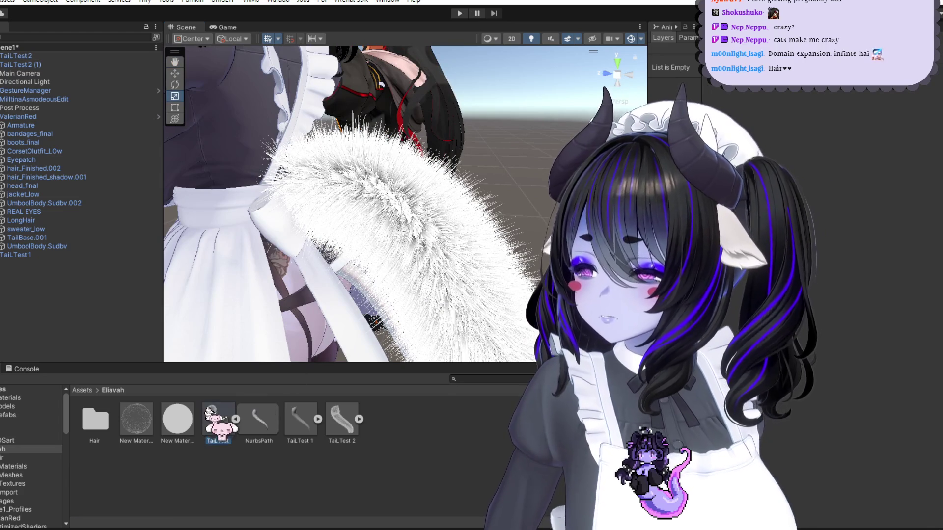
left_click(136, 419)
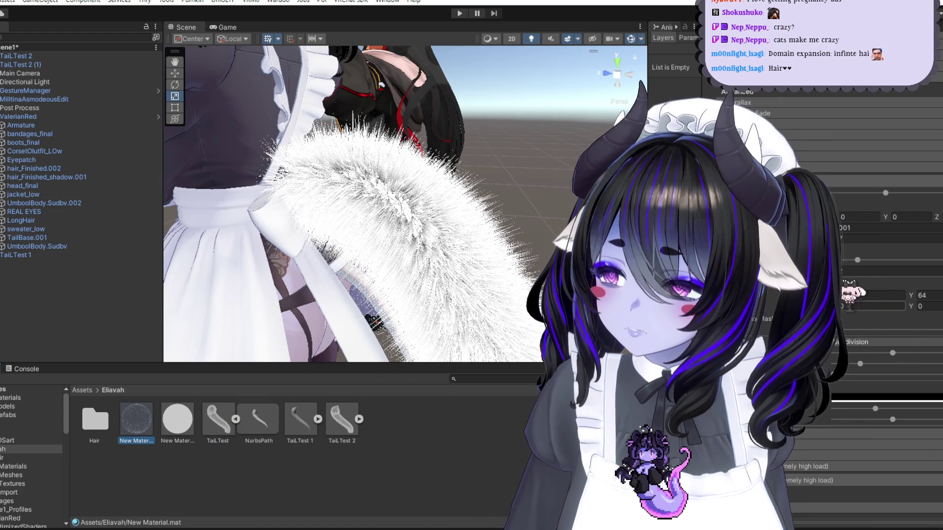
scroll(522, 231, "down", 10)
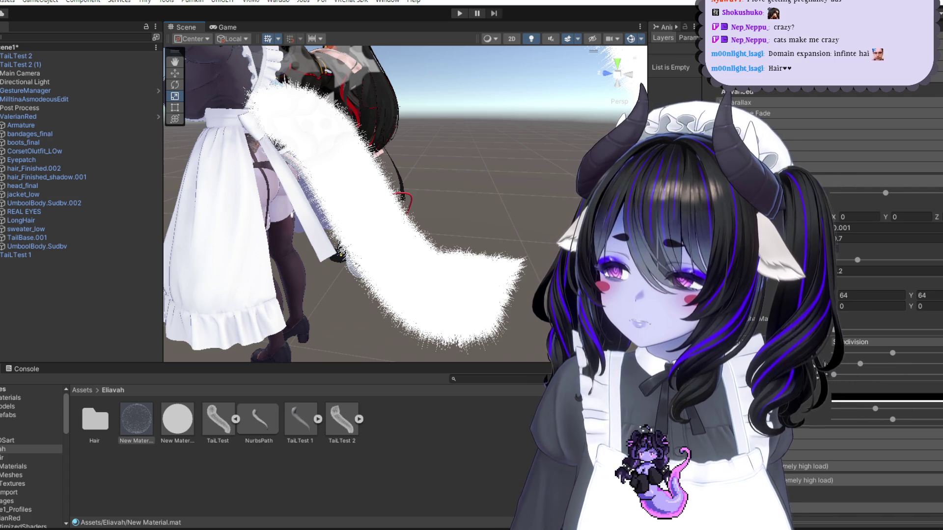
Step: Change New Material's fur colour from white to black
scroll(829, 376, "up", 10)
left_click(838, 328)
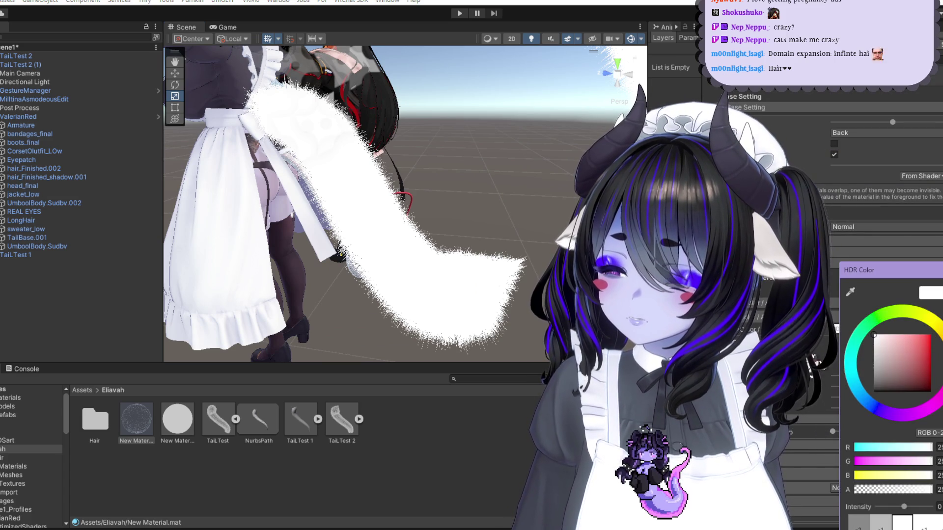
left_click_drag(875, 385, 862, 398)
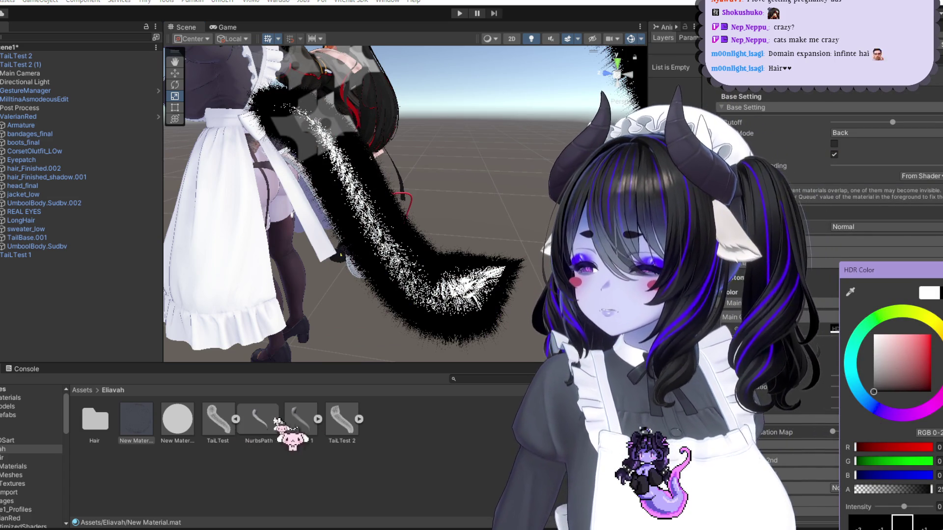
left_click(299, 420)
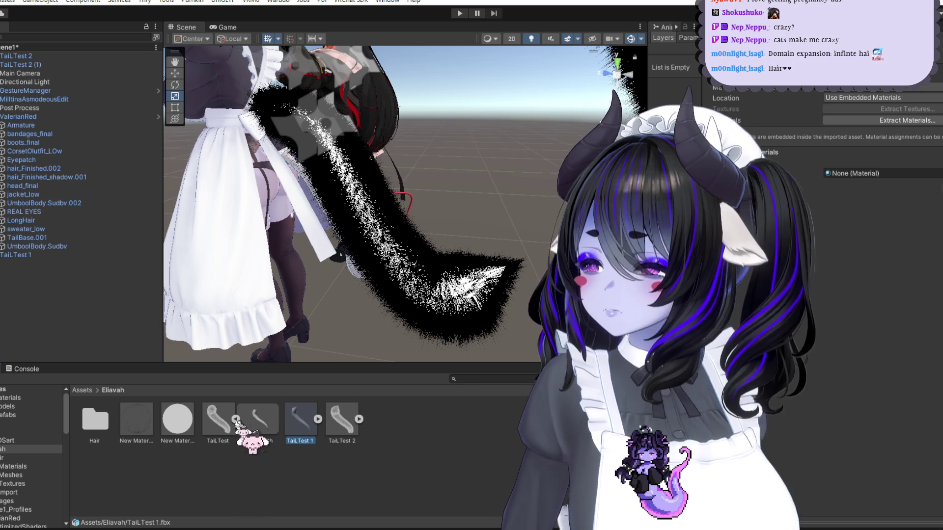
left_click(180, 421)
left_click(837, 380)
left_click(515, 227)
Step: Adjust a fur slider and lower the paired X and Y values from 64 to 10
scroll(528, 229, "up", 3)
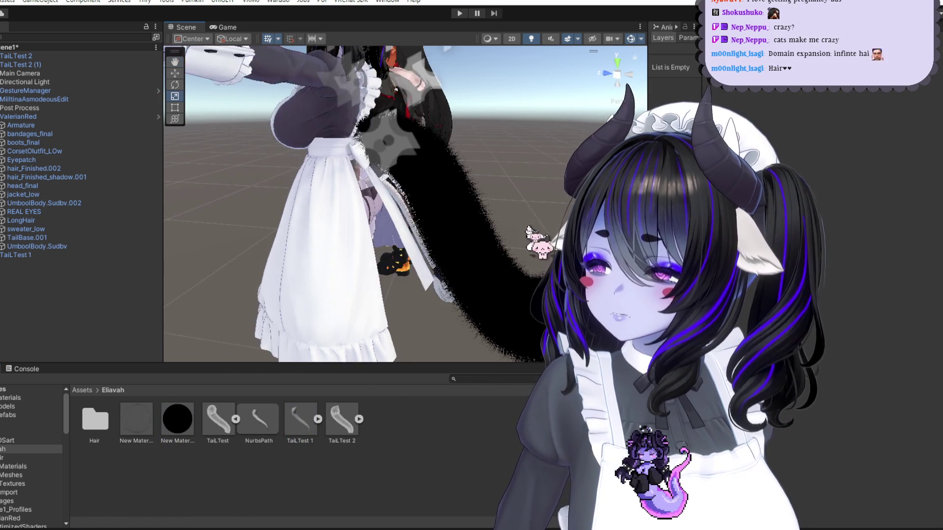
scroll(528, 230, "up", 3)
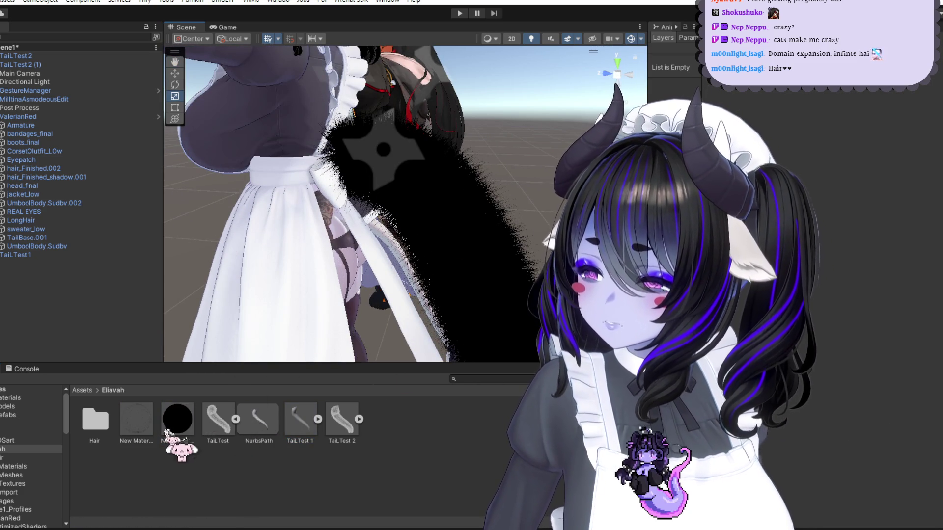
left_click(136, 420)
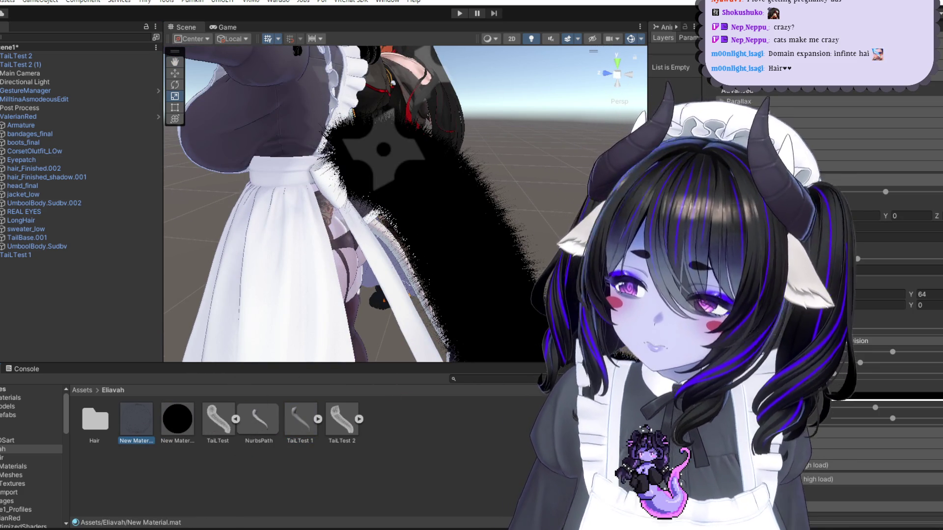
left_click_drag(528, 230, 538, 236, "alt")
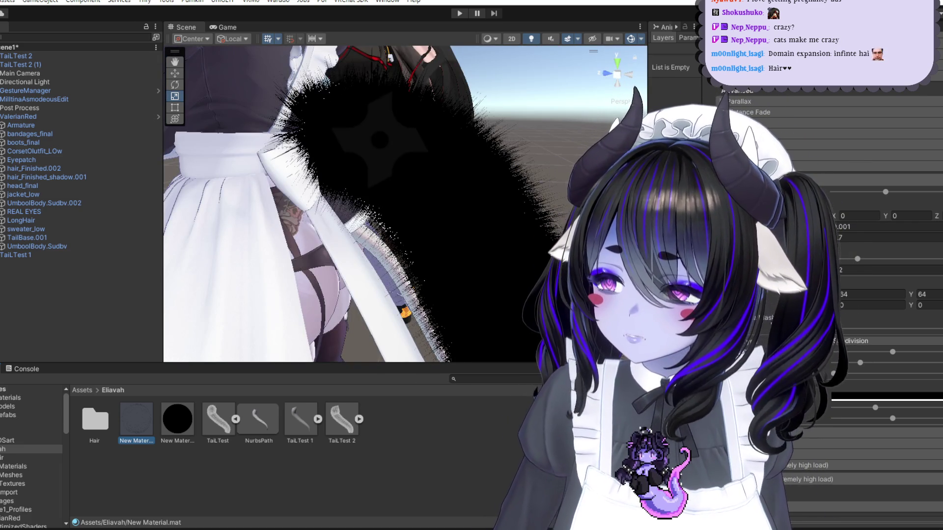
left_click_drag(538, 235, 521, 230, "alt")
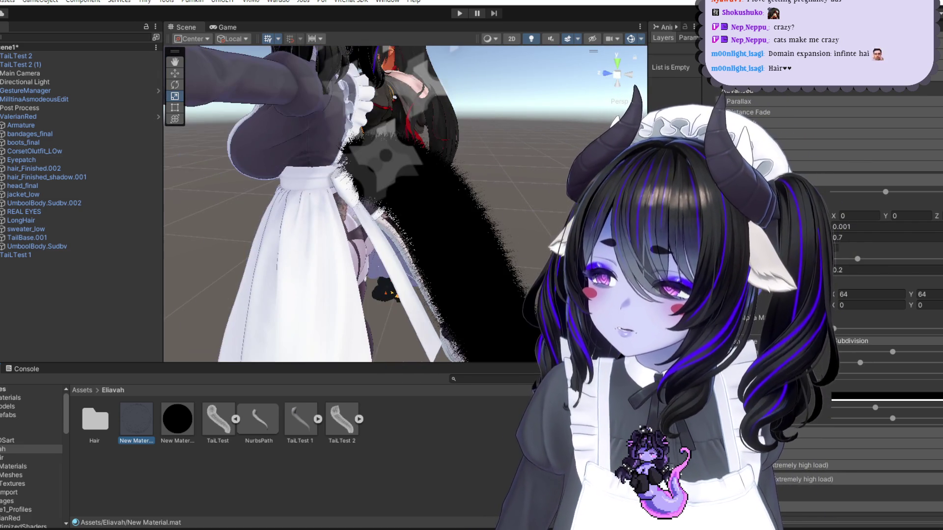
left_click_drag(873, 260, 921, 260)
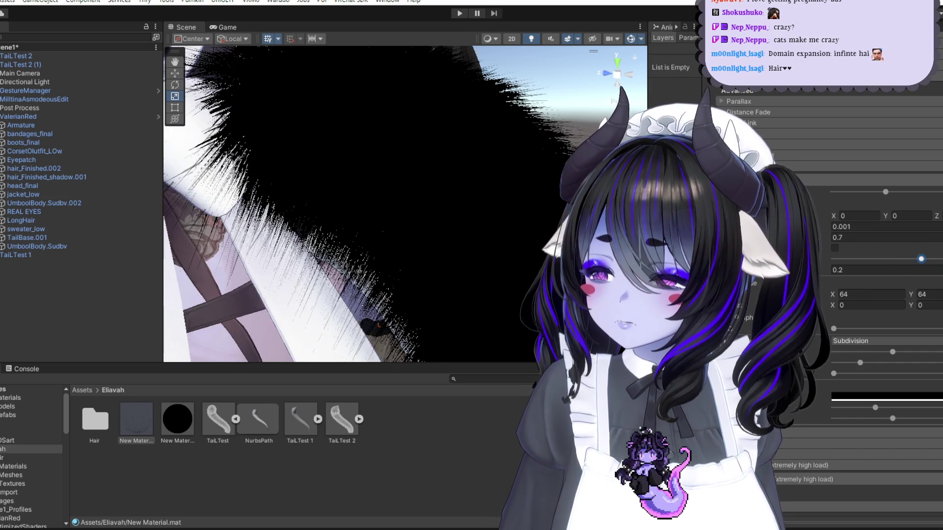
type("10")
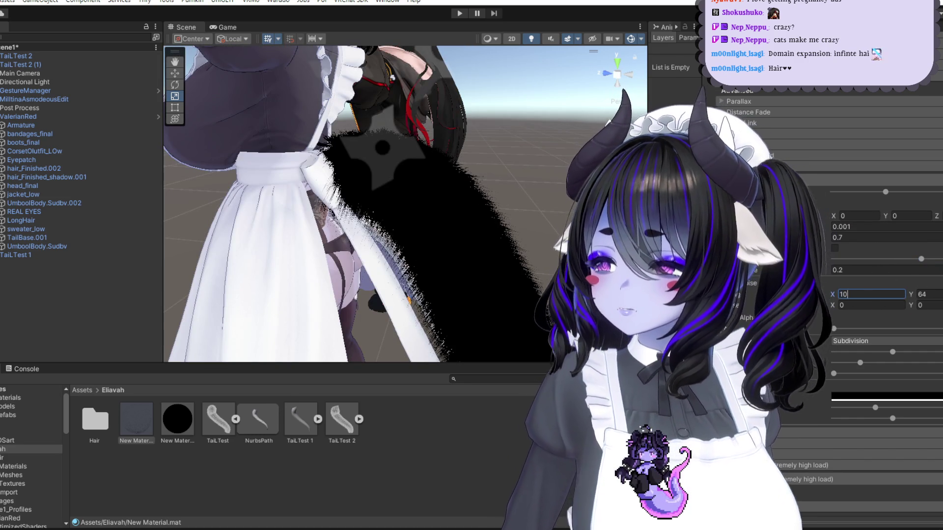
type("10")
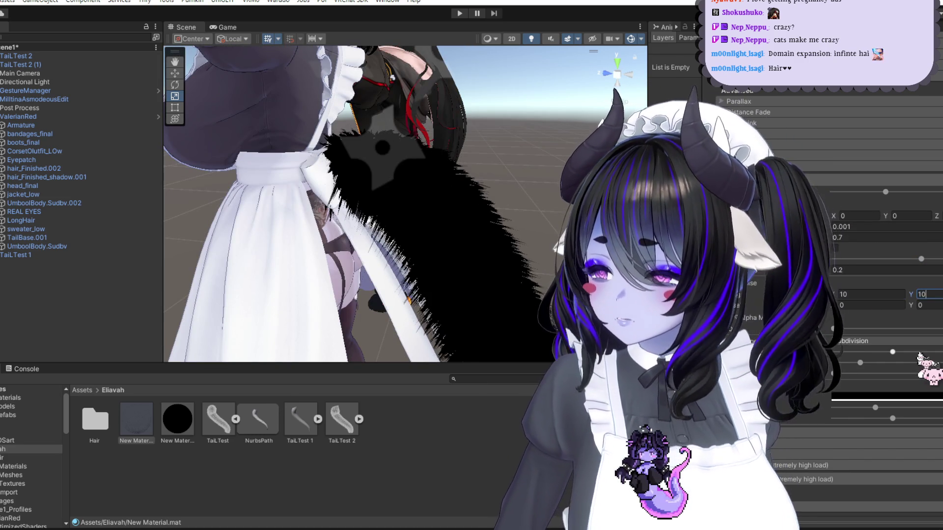
Step: Confirm the 10 values and try fur field entries of 0.44 and -0.14
key("Return")
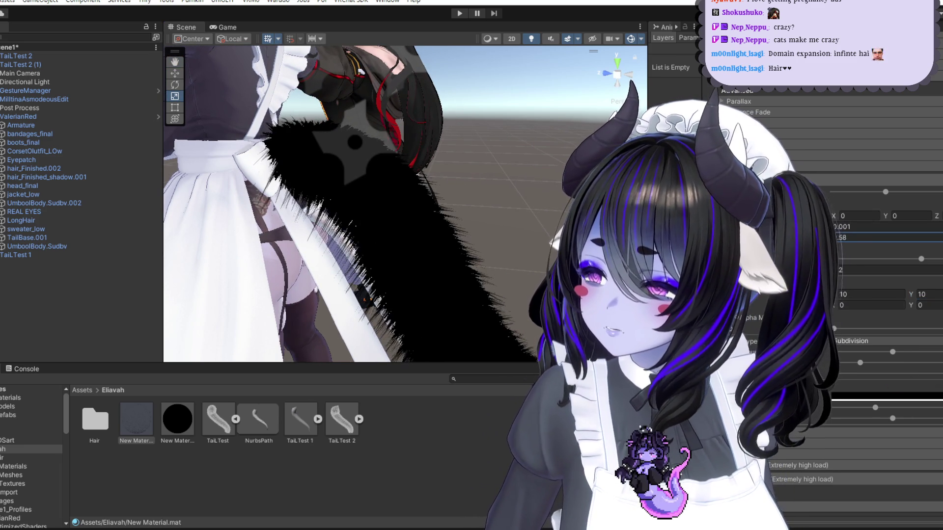
type("0.44")
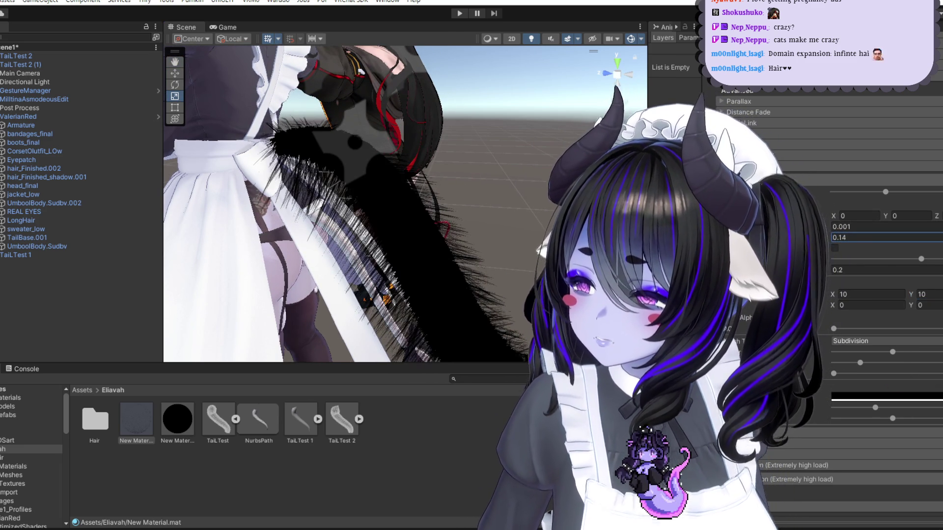
middle_click_drag(550, 275, 534, 234)
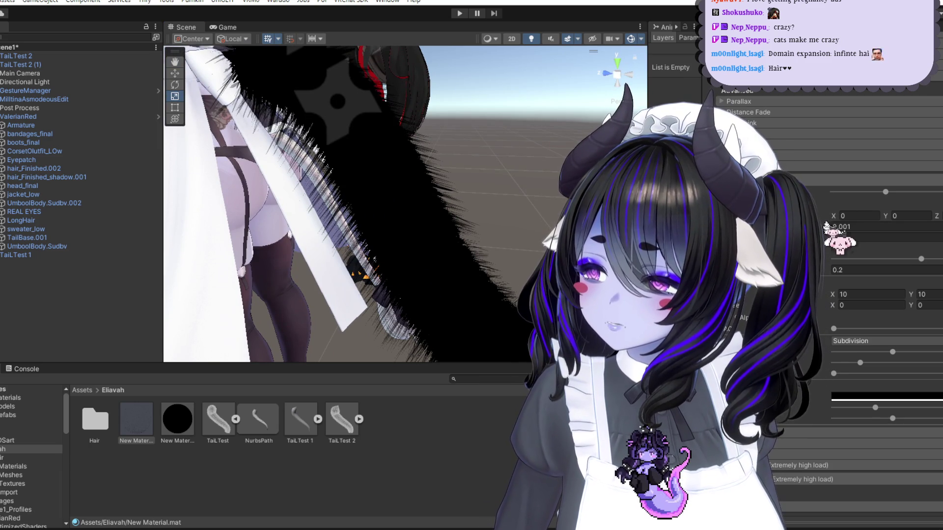
left_click(864, 226)
type("-0.14")
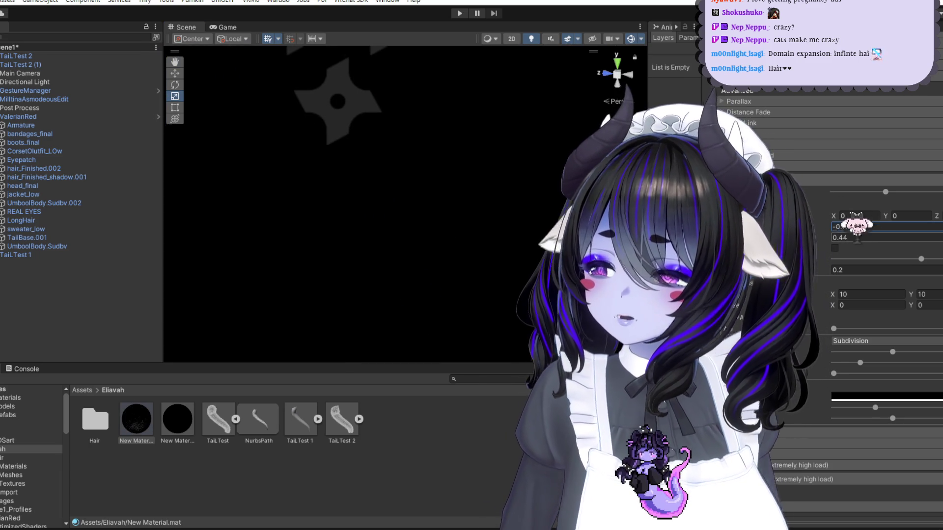
left_click(870, 237)
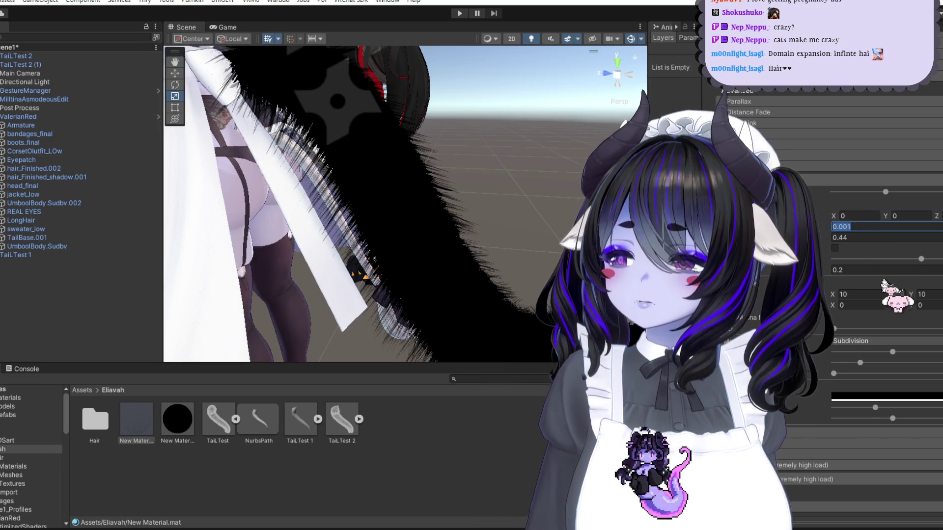
Step: Try fur lengths 0.00089, 0.0005 and 0.0001, settling on 0.0003
key("BackSpace")
type("089")
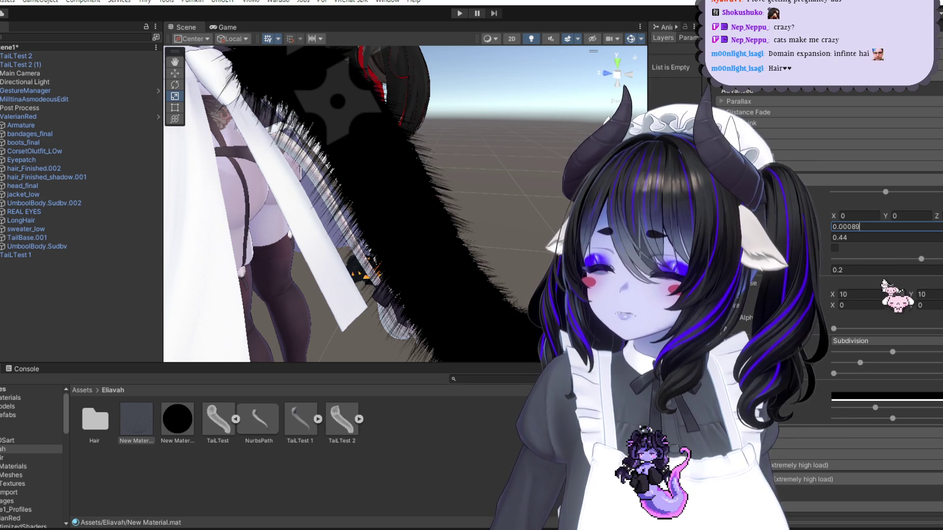
key("BackSpace")
key("BackSpace")
type("5")
key("BackSpace")
type("1")
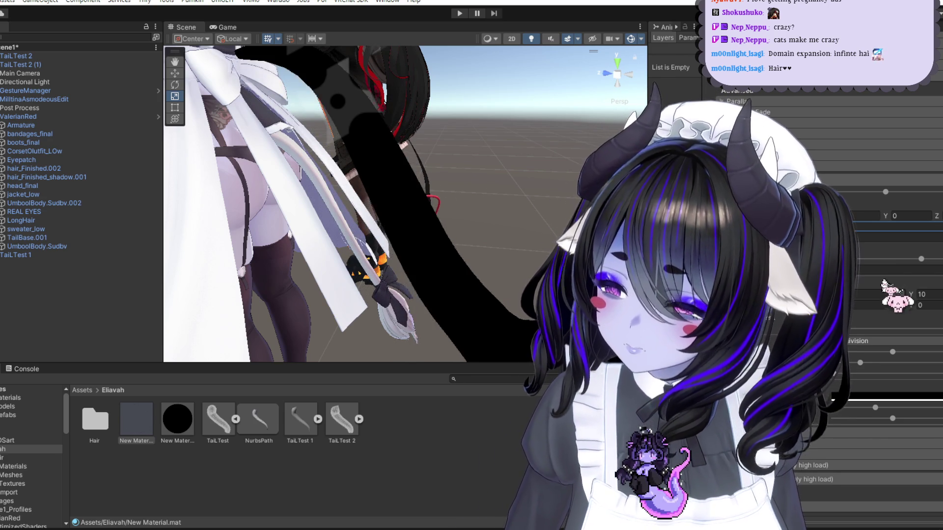
key("BackSpace")
type("3")
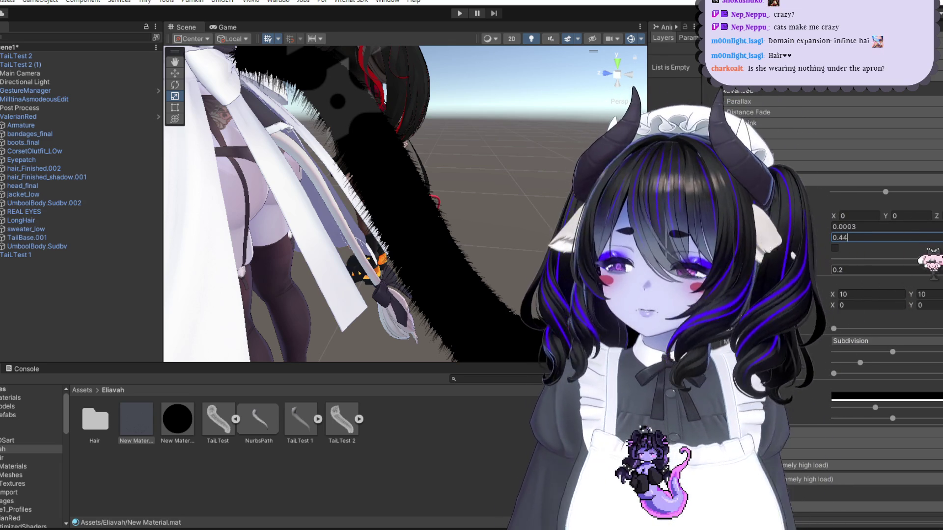
scroll(427, 206, "down", 5)
Step: Activate the avatar's Milltina_cloth_skirt object so it renders again
mouse_move(427, 207)
middle_mouse_down()
mouse_move(427, 74)
mouse_move(432, 191)
middle_mouse_up()
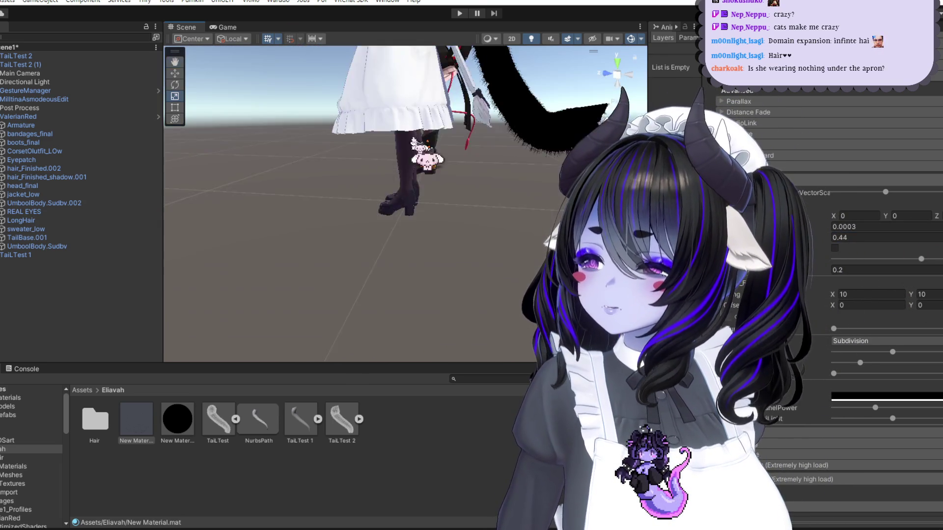
scroll(432, 191, "up", 2)
scroll(480, 216, "up", 2)
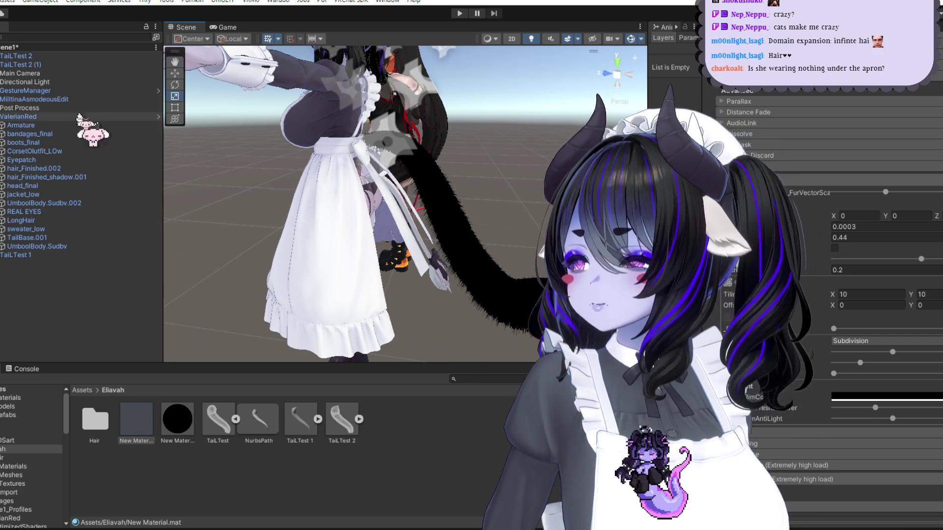
left_click(69, 99)
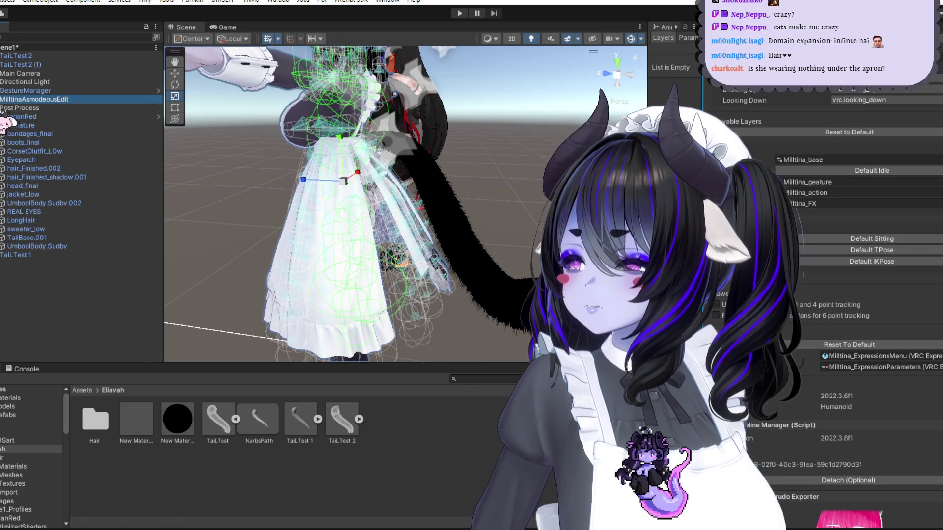
key("Right")
left_click(123, 228)
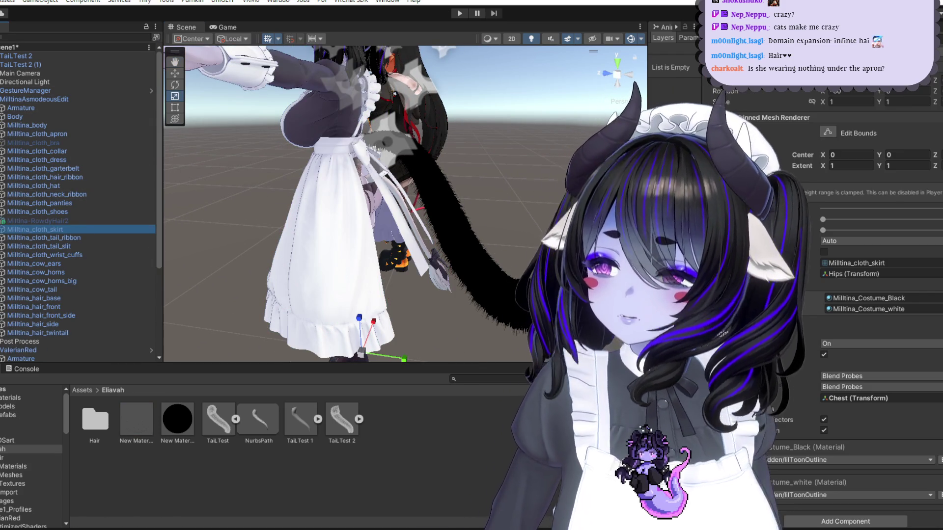
key("alt+shift+a")
Step: Inspect the skirt and tail up close, selecting the TailTest 2 tail
middle_click_drag(472, 226, 511, 227)
left_click_drag(511, 227, 493, 177, "alt")
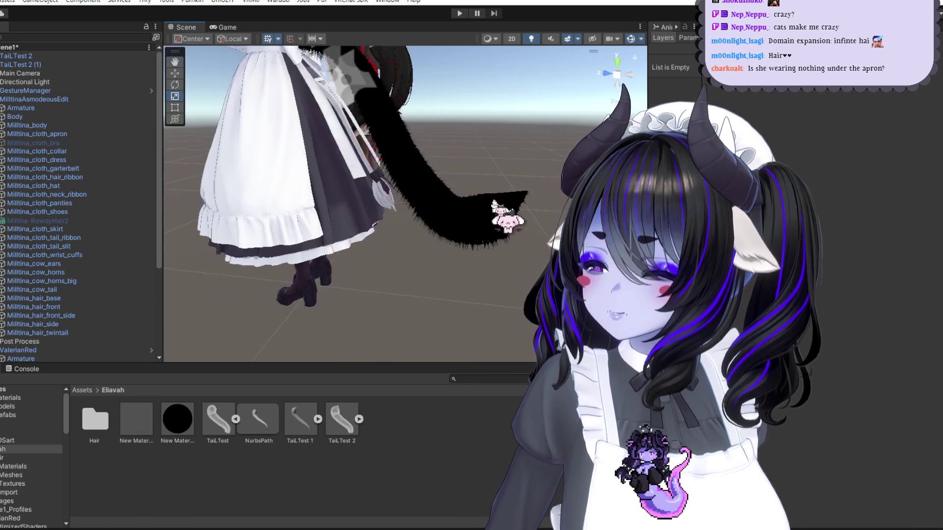
mouse_move(494, 177)
middle_mouse_down()
mouse_move(496, 242)
mouse_move(452, 284)
mouse_move(464, 283)
mouse_move(424, 275)
middle_mouse_up()
left_click(424, 275)
left_click_drag(423, 273, 522, 270, "alt")
Step: Check New Material 1's settings, then bring up New Material's fur settings
left_click(177, 419)
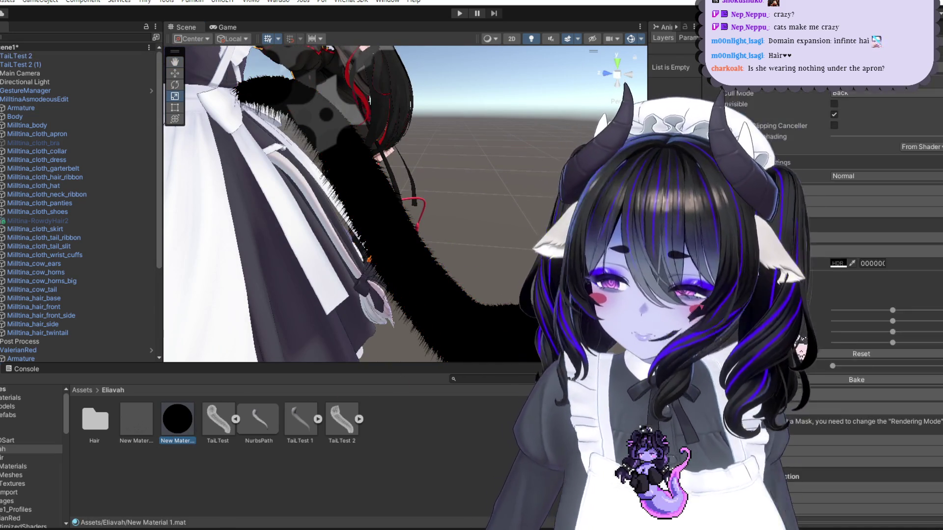
scroll(849, 333, "up", 6)
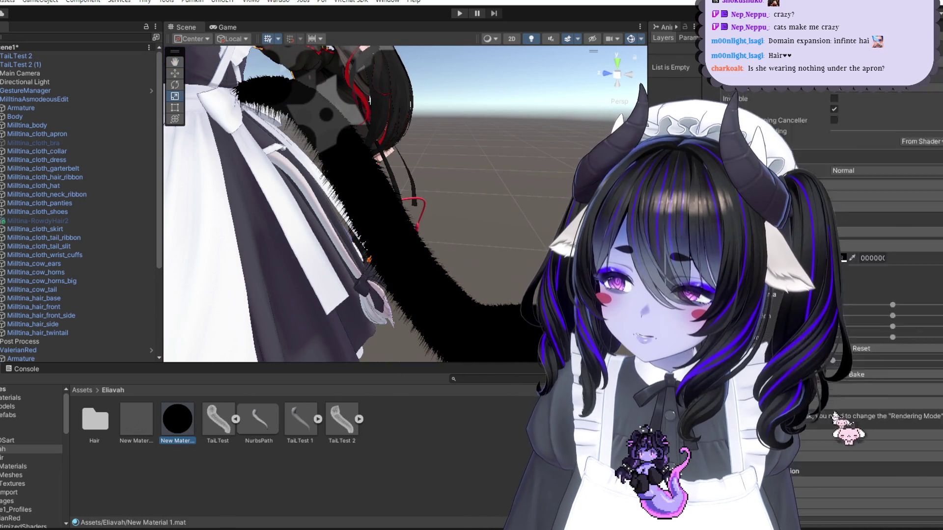
scroll(848, 378, "down", 8)
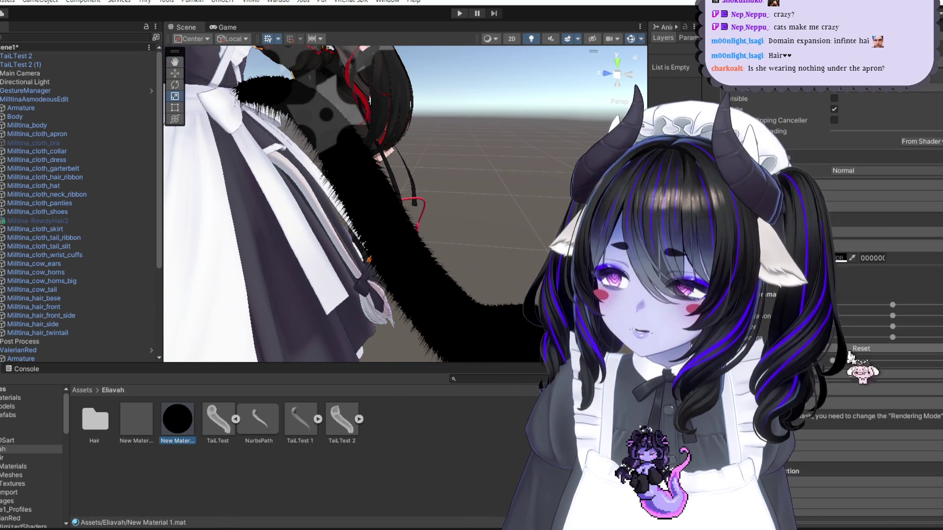
left_click(137, 419)
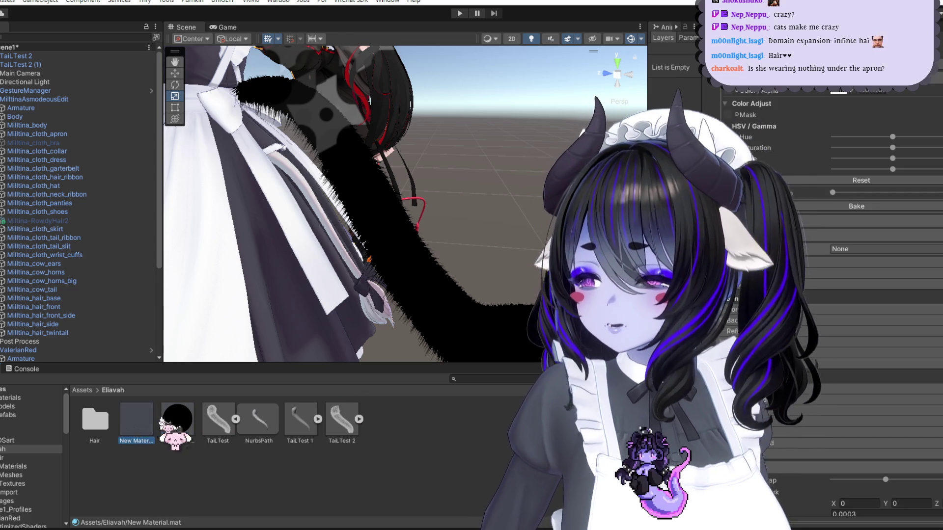
scroll(830, 326, "down", 6)
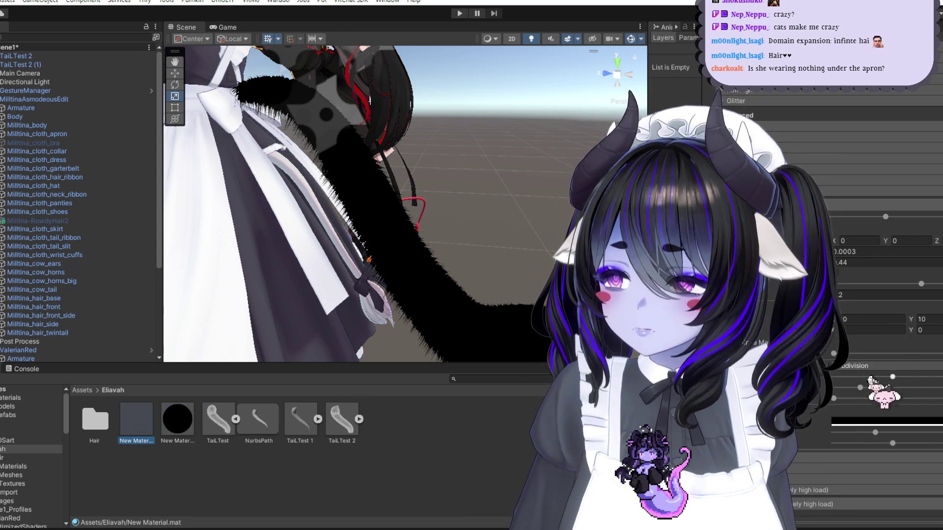
Step: Try a fur length of 0.0002 in New Material's fur settings
left_click(900, 251)
key("BackSpace")
type("2")
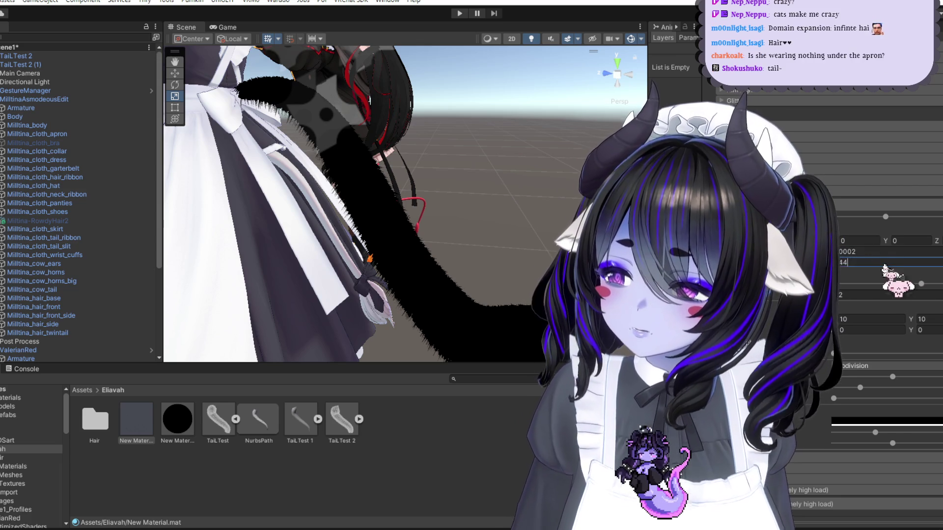
left_click(882, 264)
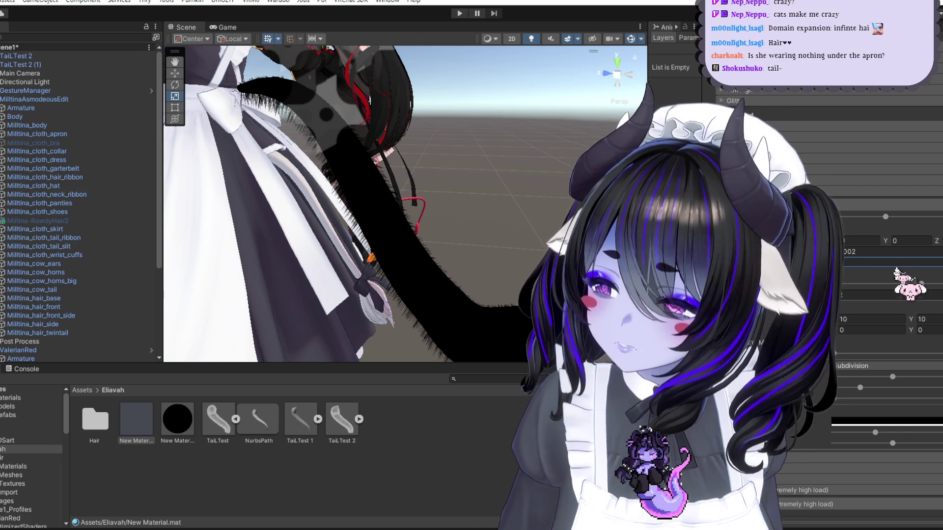
type("0.0002")
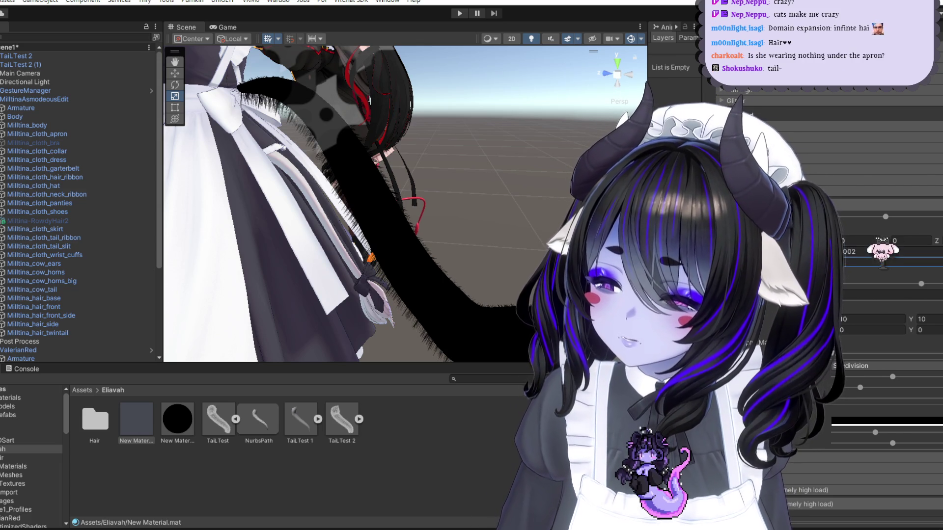
Step: Raise the second fur value from 0.44 to 0.91 and return fur length to 0.0003
left_click(422, 243)
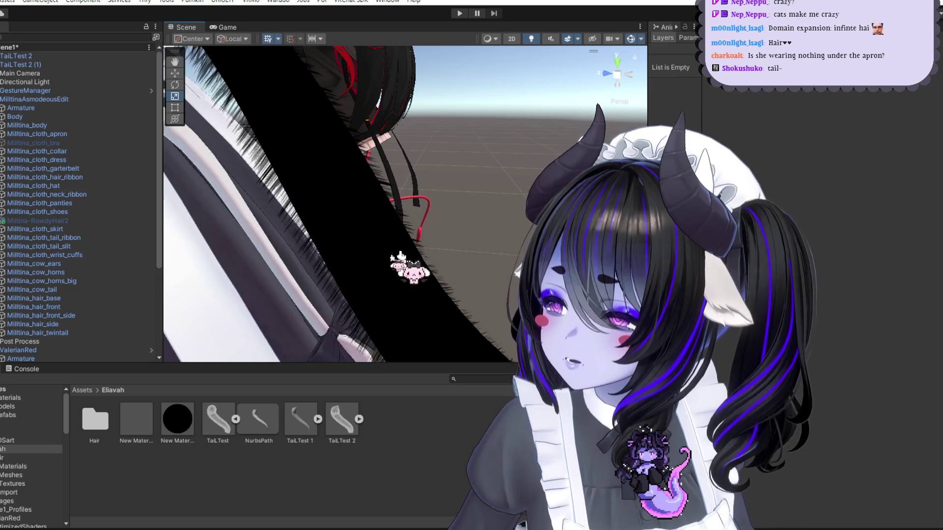
left_click(136, 420)
scroll(862, 295, "down", 10)
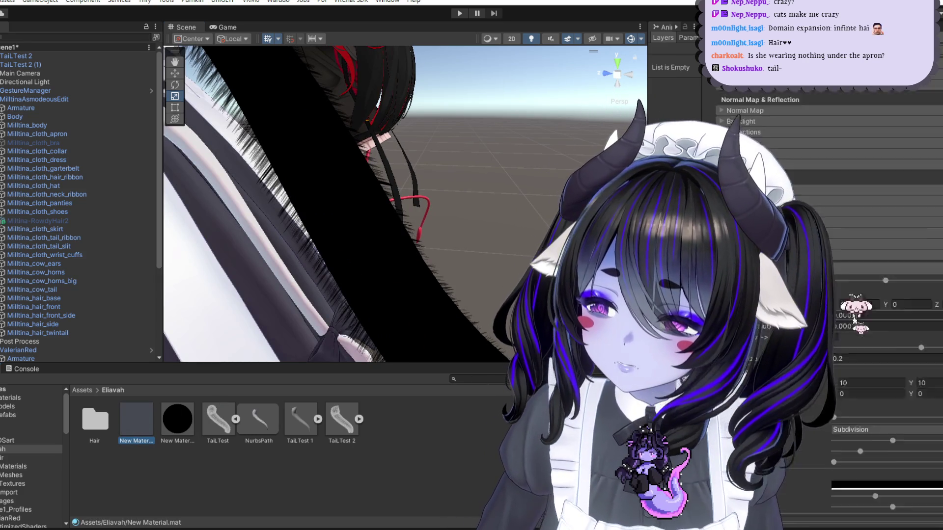
type("0.87")
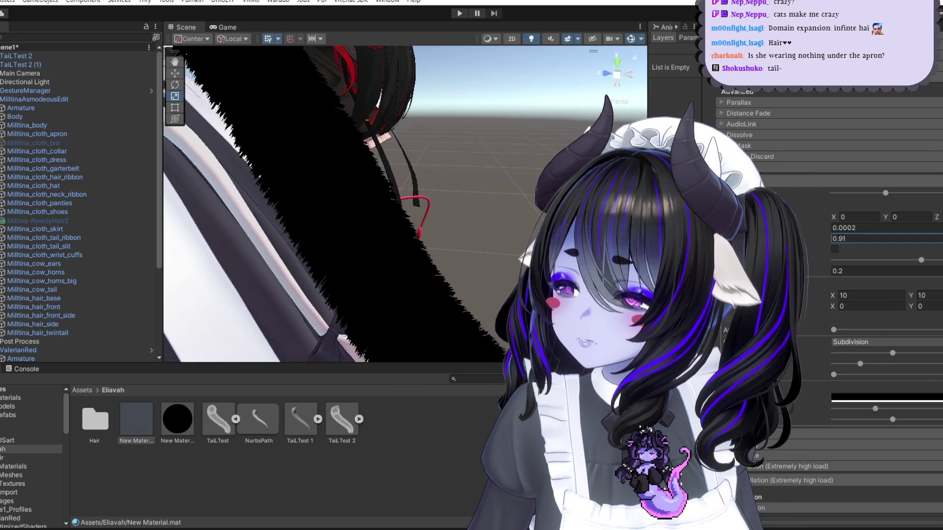
type("0.91")
mouse_move(500, 190)
left_mouse_down("alt")
mouse_move(494, 185)
mouse_move(550, 196)
mouse_move(521, 199)
left_mouse_up("alt")
scroll(550, 196, "up", 3)
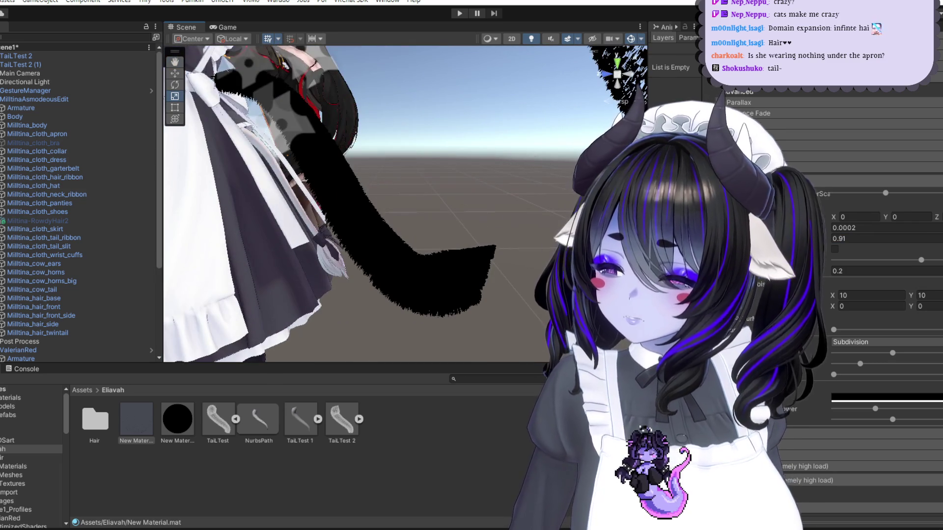
left_click(876, 227)
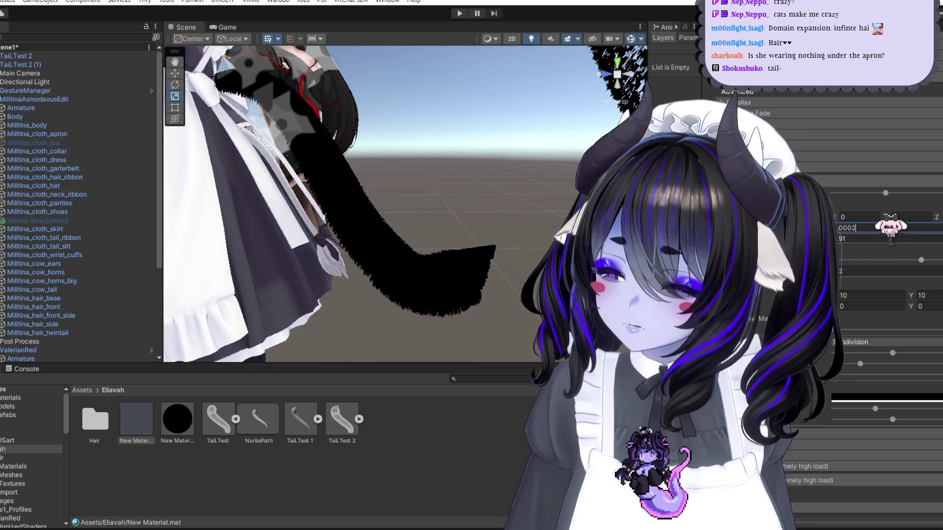
type("0.0003")
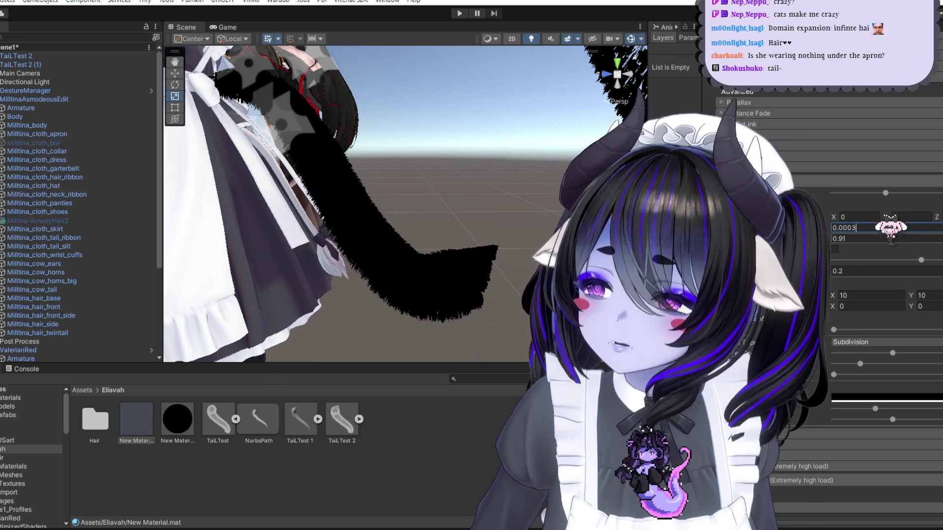
Step: Try fur noise tiling of 63 on both axes while viewing the tail
left_click_drag(344, 206, 165, 295, "alt")
mouse_move(475, 226)
left_mouse_down("alt")
mouse_move(516, 210)
mouse_move(510, 219)
left_mouse_up("alt")
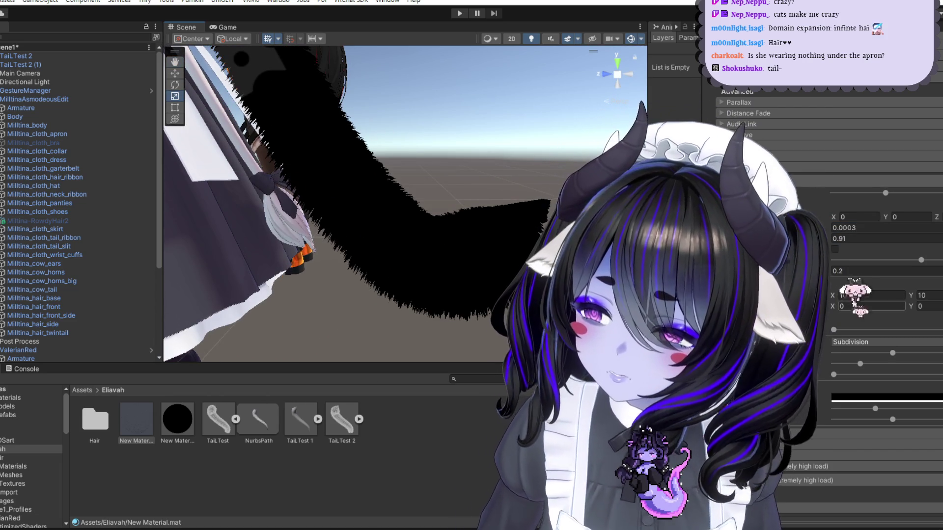
type("5")
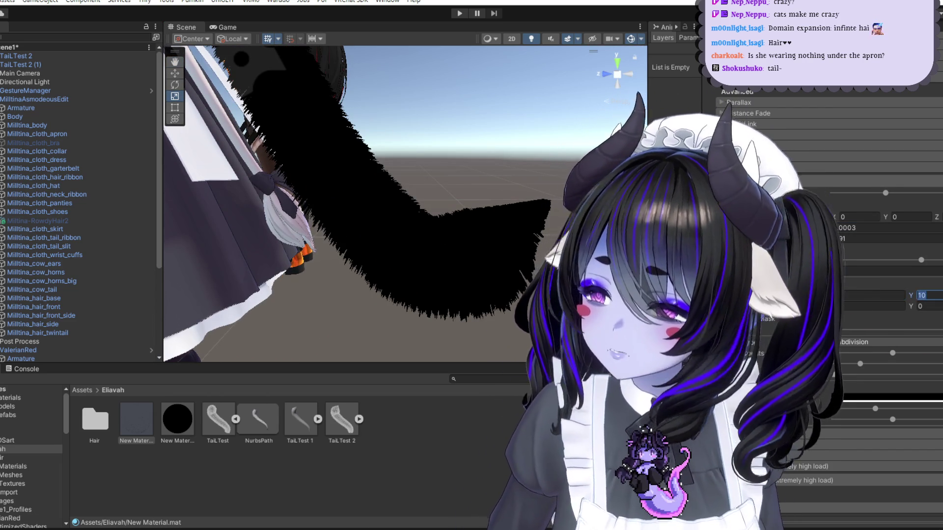
type("5")
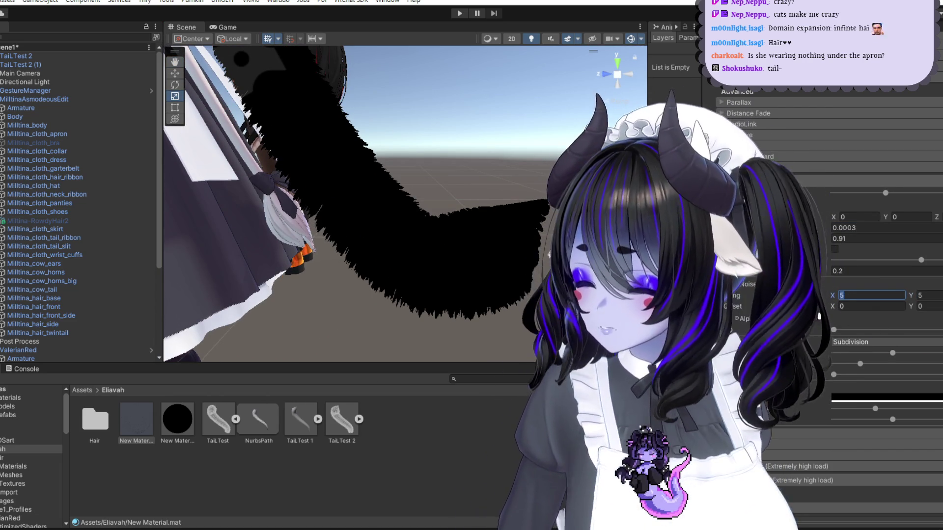
type("63")
key("Tab")
type("63")
Step: Set fur noise tiling to 40 × 40 and lower a fur slider
left_click_drag(564, 245, 527, 261, "alt")
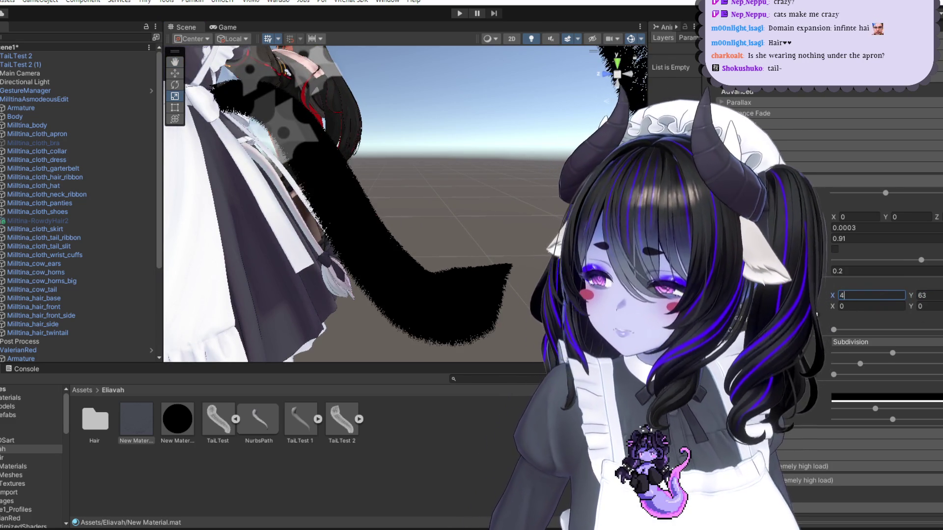
type("4040")
left_click_drag(491, 275, 481, 279, "alt")
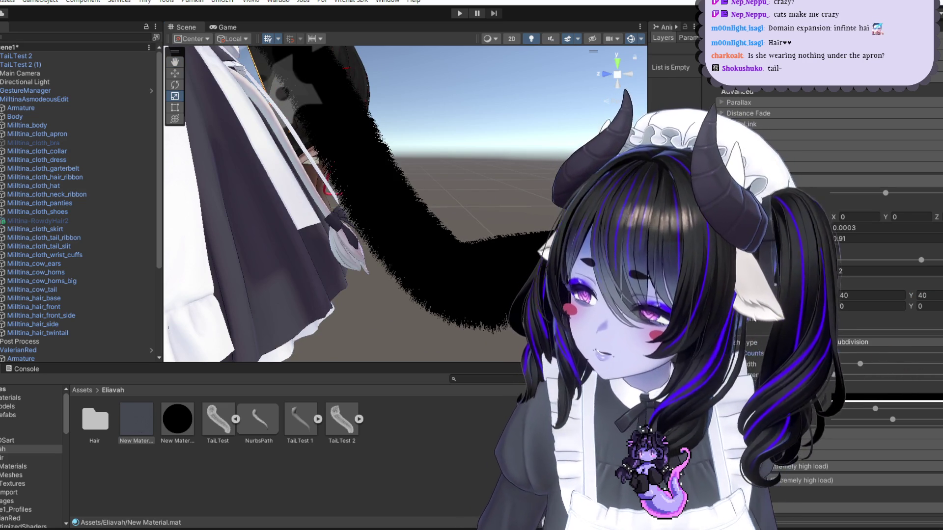
left_click_drag(857, 364, 833, 363)
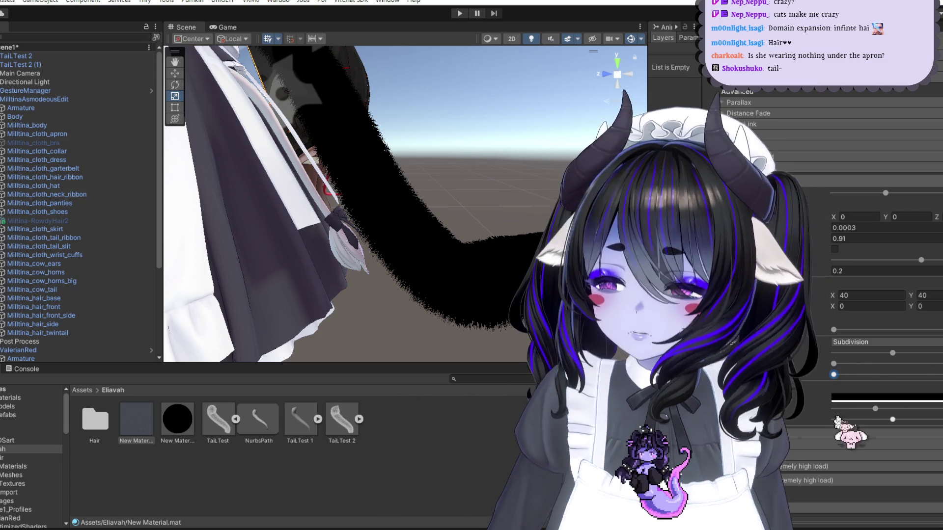
scroll(843, 346, "up", 2)
left_click_drag(565, 221, 501, 236, "alt")
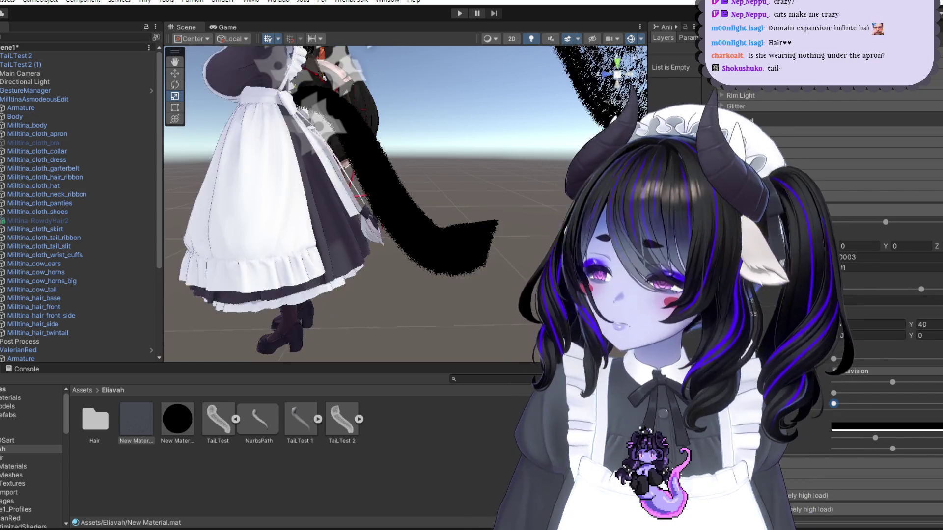
Step: Delete the extra TailTest 1 tail and bring up the New Material settings
left_click(442, 147)
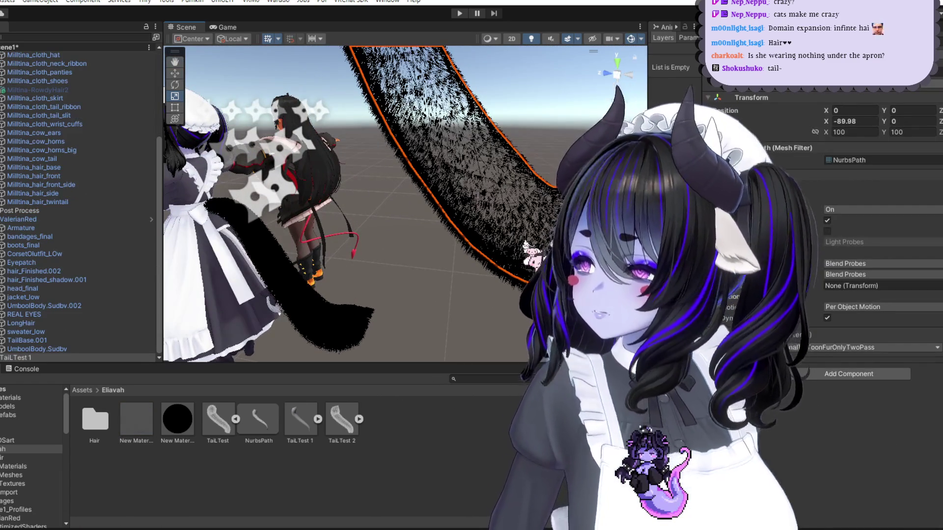
key("Delete")
mouse_move(319, 302)
left_mouse_down("alt")
mouse_move(373, 267)
mouse_move(357, 293)
left_mouse_up("alt")
left_click(136, 420)
mouse_move(417, 275)
left_mouse_down("alt")
mouse_move(445, 243)
mouse_move(472, 230)
left_mouse_up("alt")
Step: Lower a fur slider, enter 0.2 and fur tiling X 40, then view the tail from behind
scroll(887, 390, "down", 10)
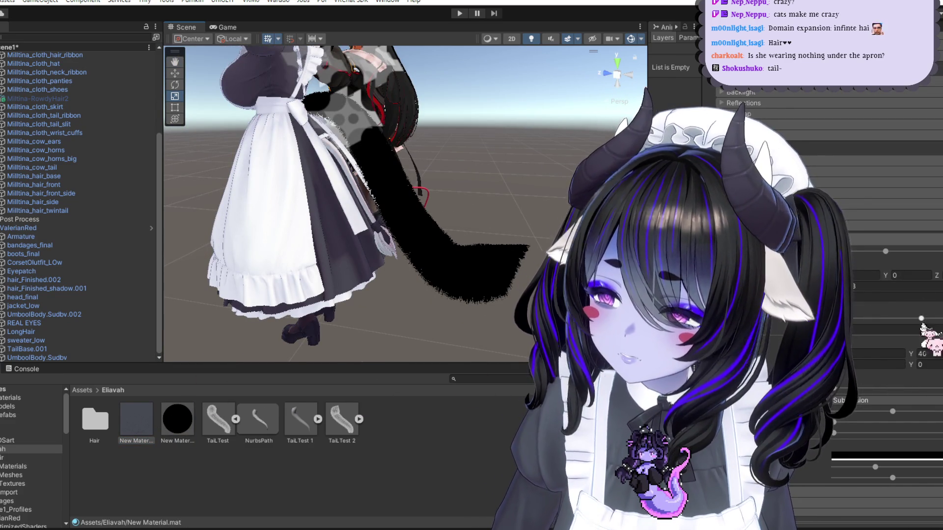
left_click_drag(589, 294, 614, 314, "alt")
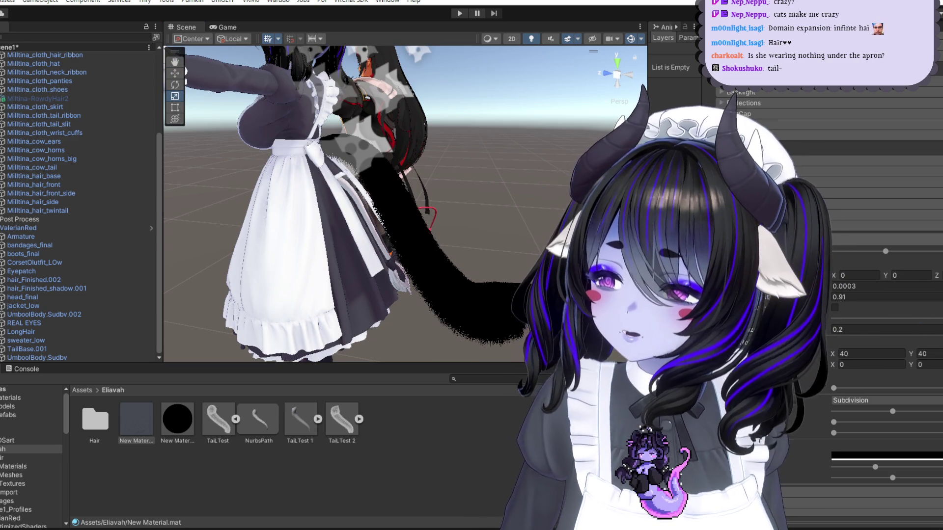
left_click_drag(885, 251, 874, 251)
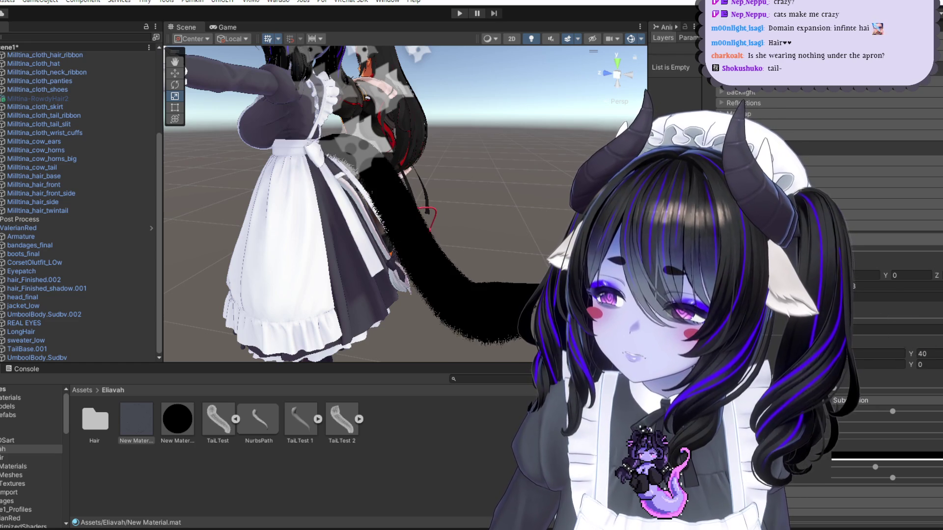
left_click(857, 329)
type("0.2")
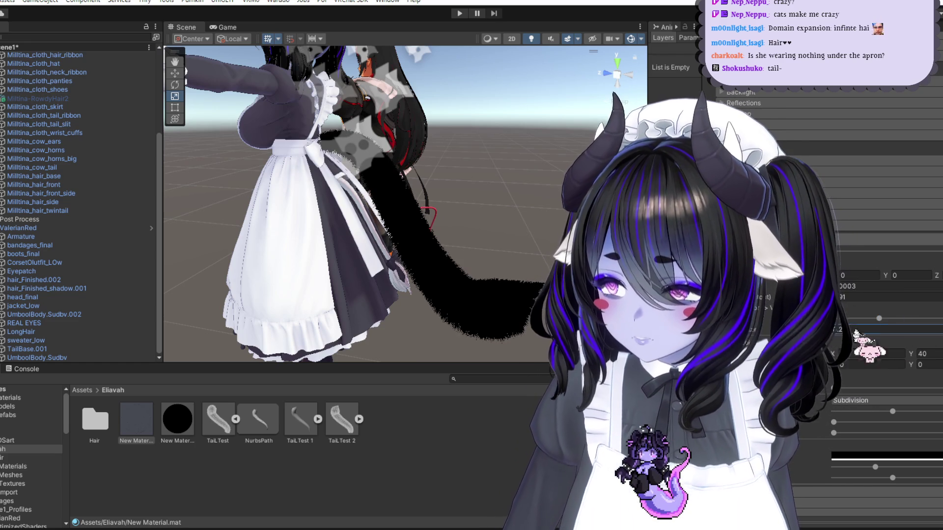
left_click(845, 353)
type("40")
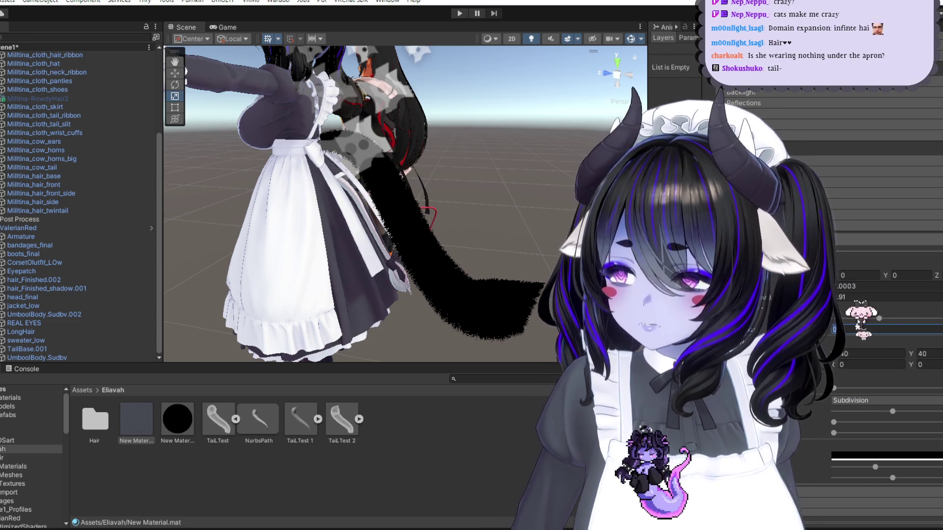
mouse_move(441, 246)
left_mouse_down("alt")
mouse_move(350, 269)
mouse_move(446, 301)
left_mouse_up("alt")
mouse_move(432, 296)
right_mouse_down("alt")
mouse_move(436, 250)
mouse_move(493, 301)
mouse_move(455, 275)
right_mouse_up("alt")
left_click_drag(455, 276, 494, 311, "alt")
key("alt+Tab")
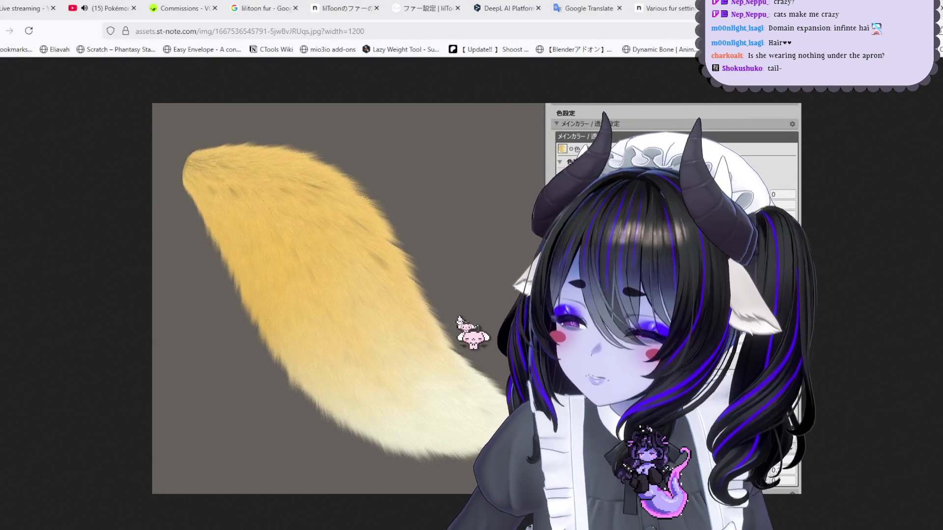
key("alt+Tab")
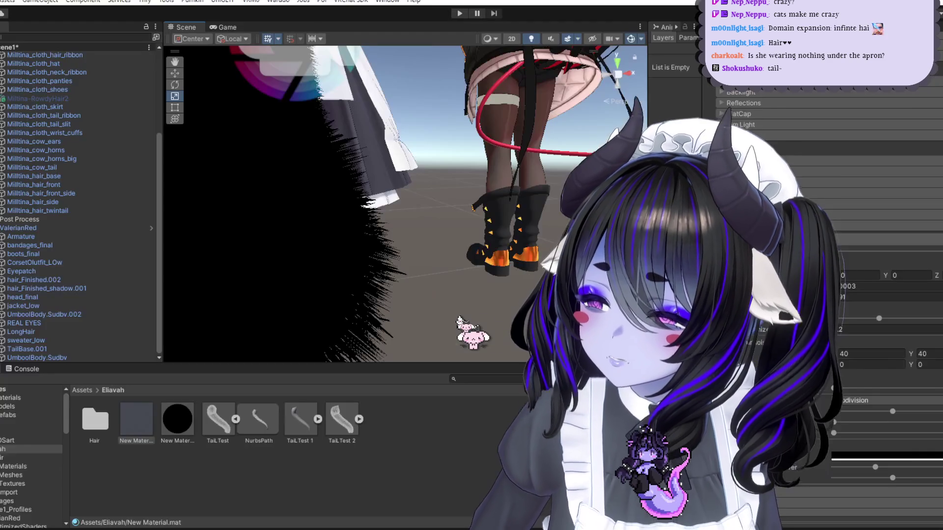
key("alt+Tab")
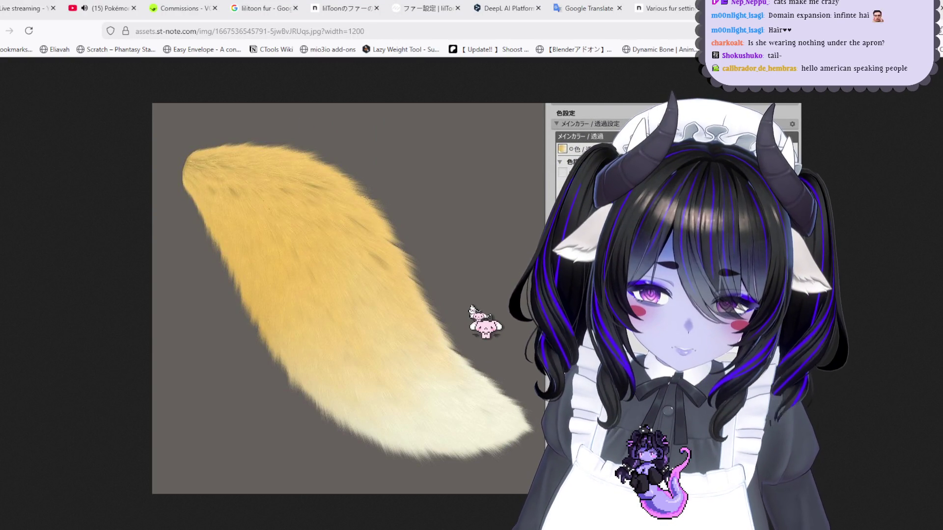
key("alt+Tab")
mouse_move(410, 224)
left_mouse_down()
mouse_move(441, 229)
mouse_move(467, 253)
mouse_move(515, 237)
left_mouse_up()
key("alt+Tab")
key("alt+Tab")
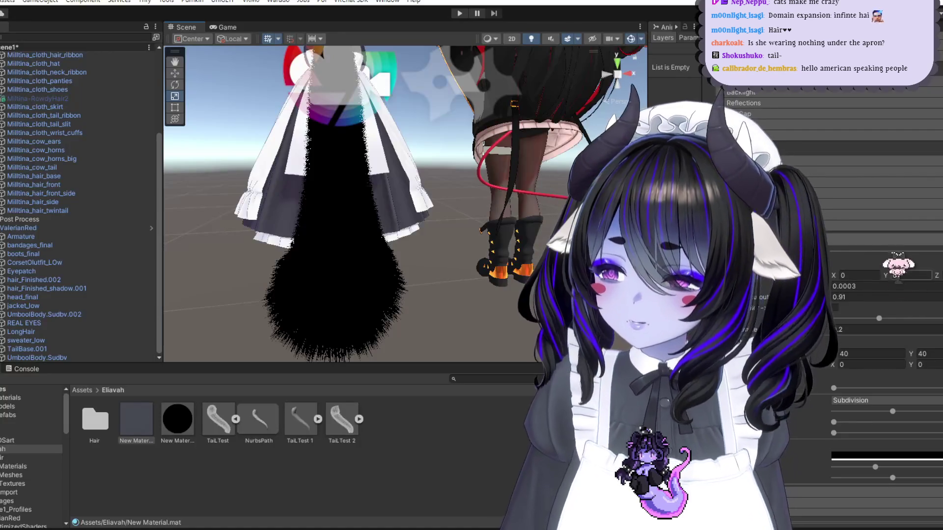
key("alt+Tab")
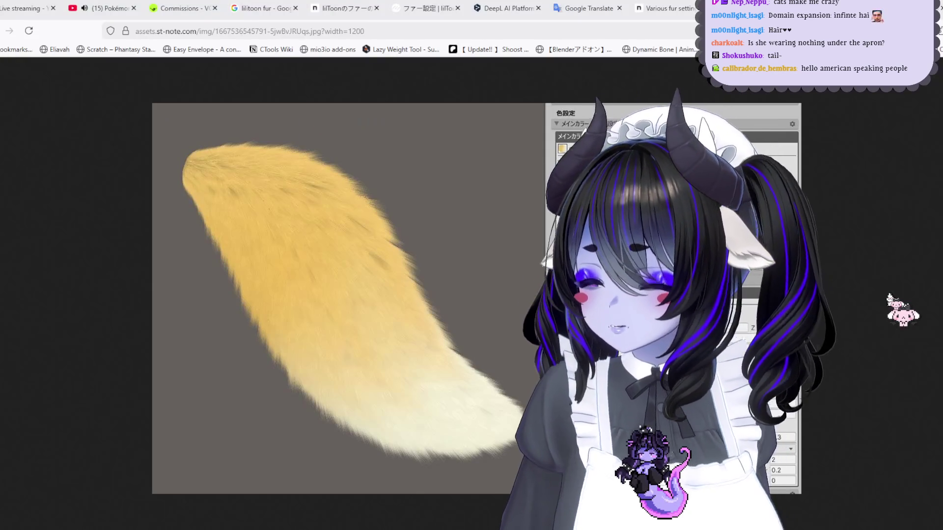
key("alt+Tab")
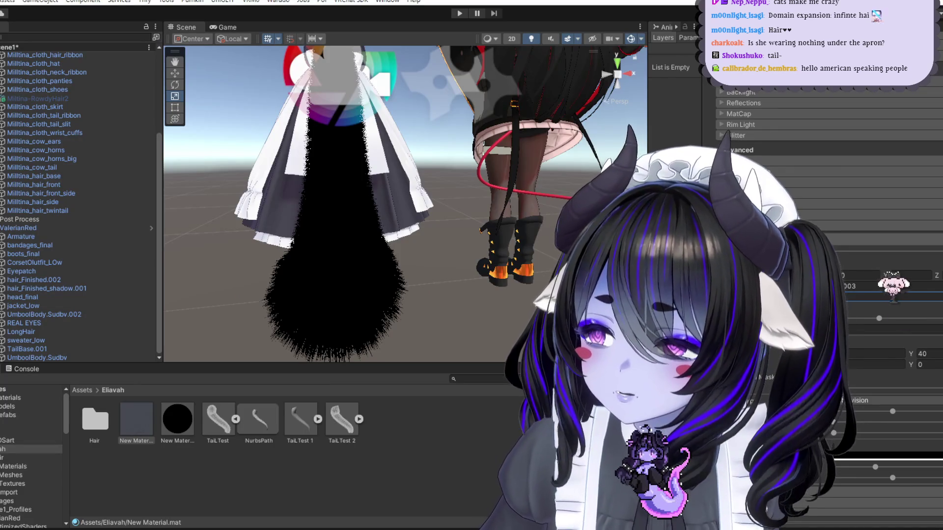
Step: Change the fur cutout from 0.91 to 0.3, after trying 0.2 and 0.1
key("BackSpace")
key("BackSpace")
type("02")
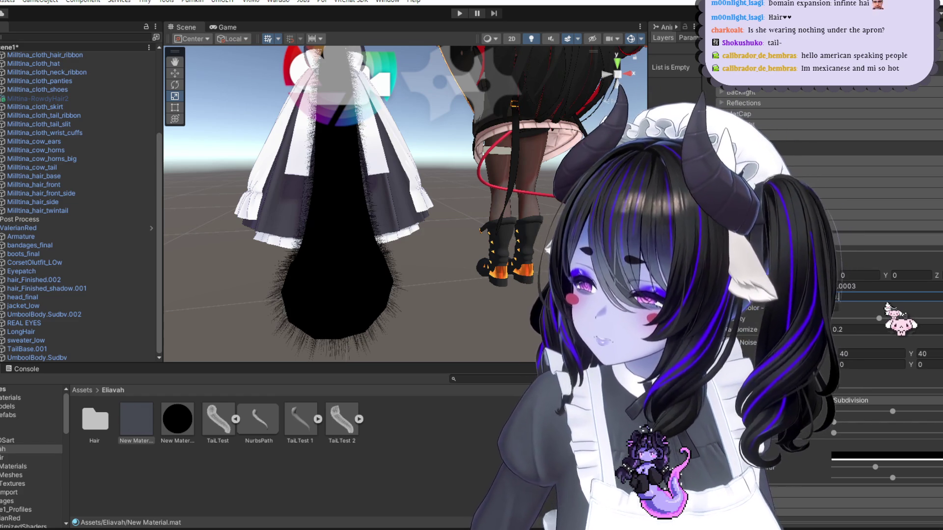
key("BackSpace")
type("2")
key("BackSpace")
type("1")
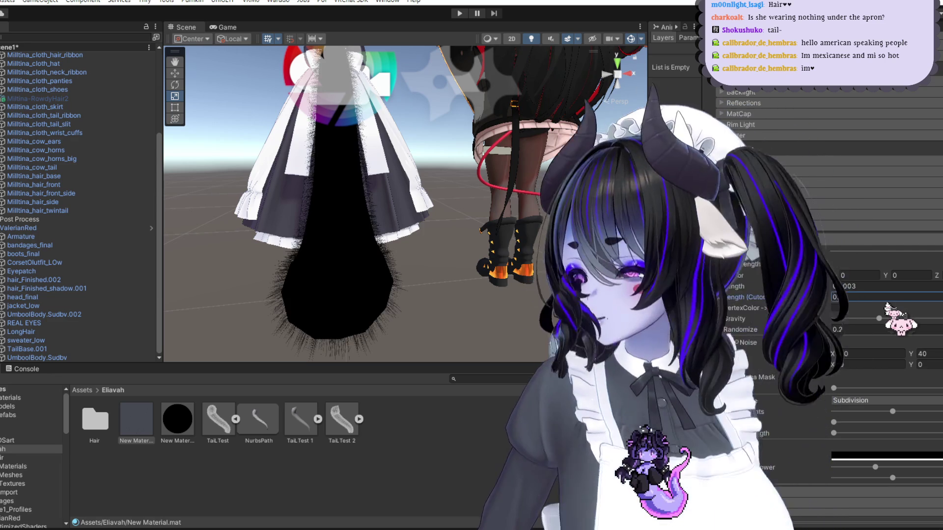
type("3")
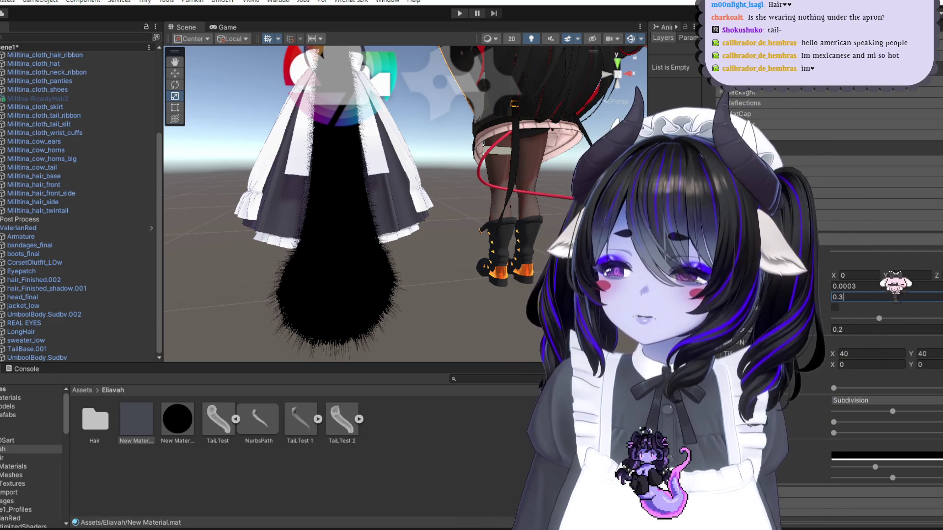
Step: Try several very small Fur Vector length values, starting from 0.003
left_click(844, 286)
type("0.003")
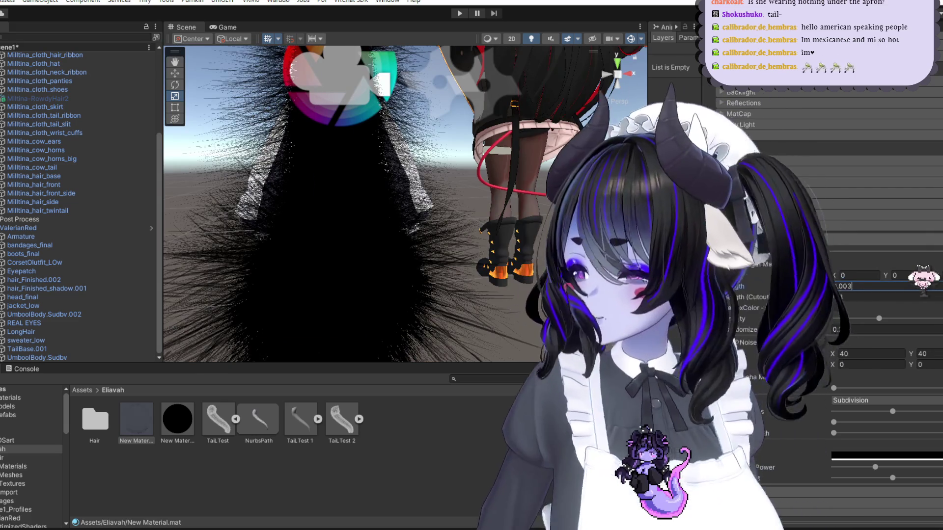
key("BackSpace")
type("5")
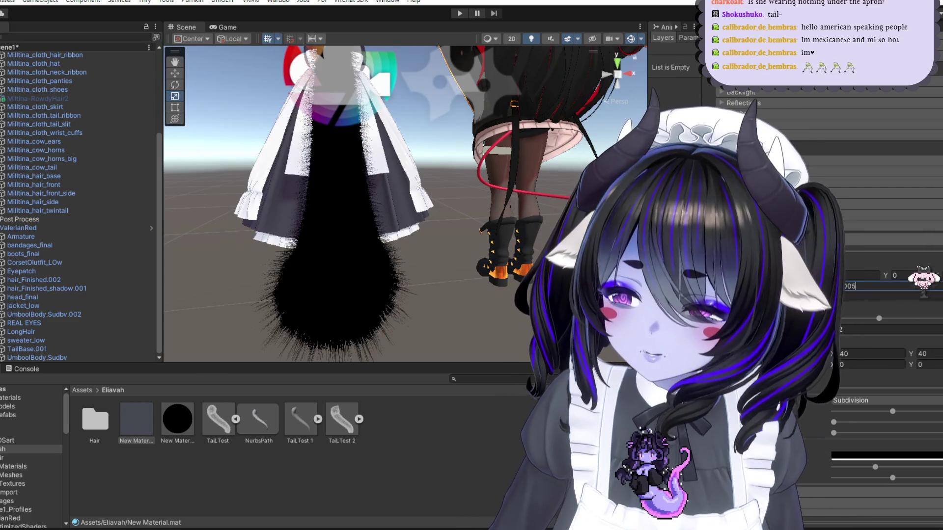
key("BackSpace")
type("034")
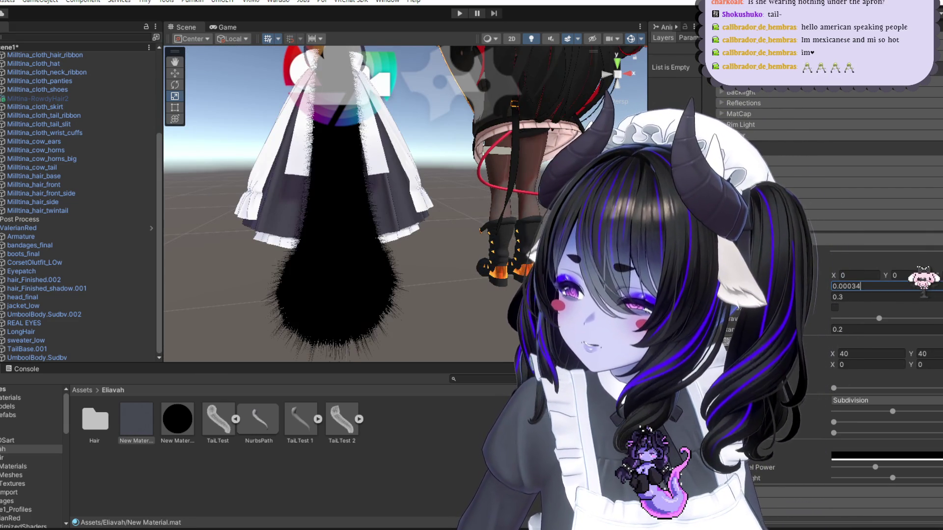
key("BackSpace")
type("2")
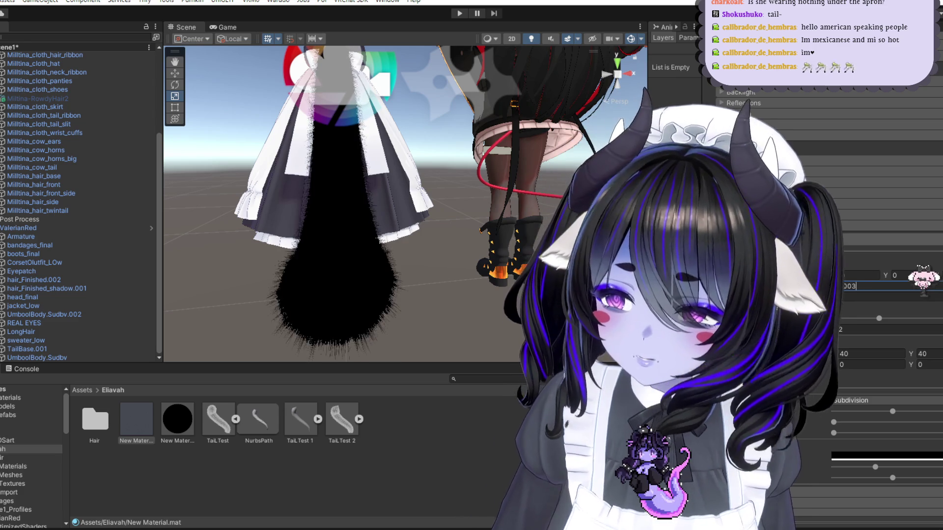
key("BackSpace")
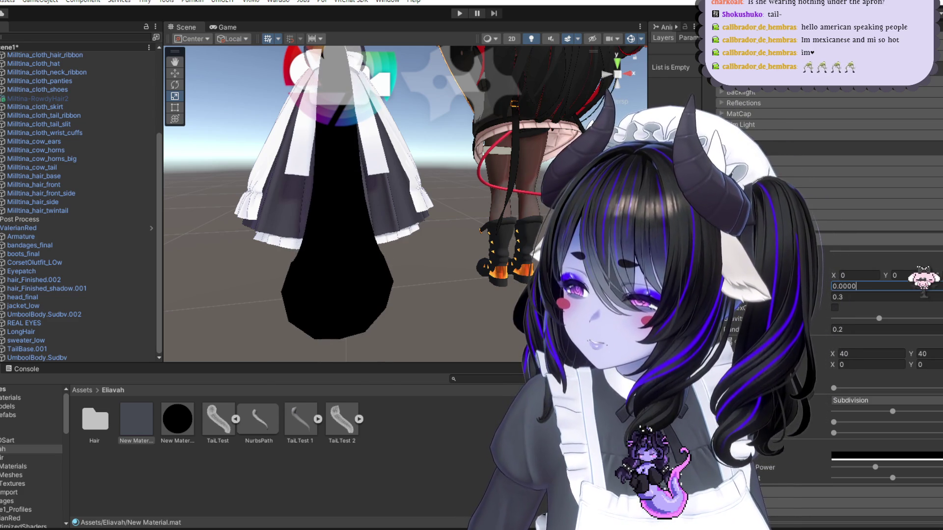
key("BackSpace")
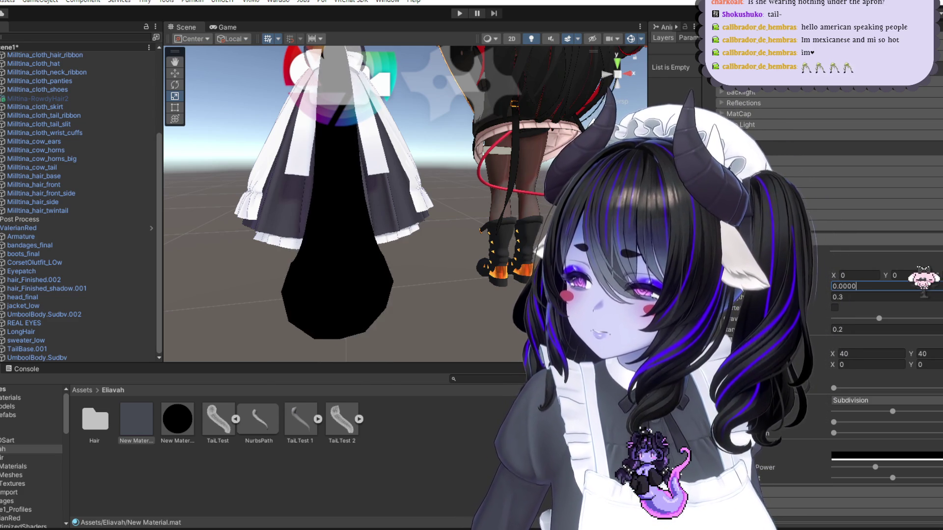
type("90")
key("Return")
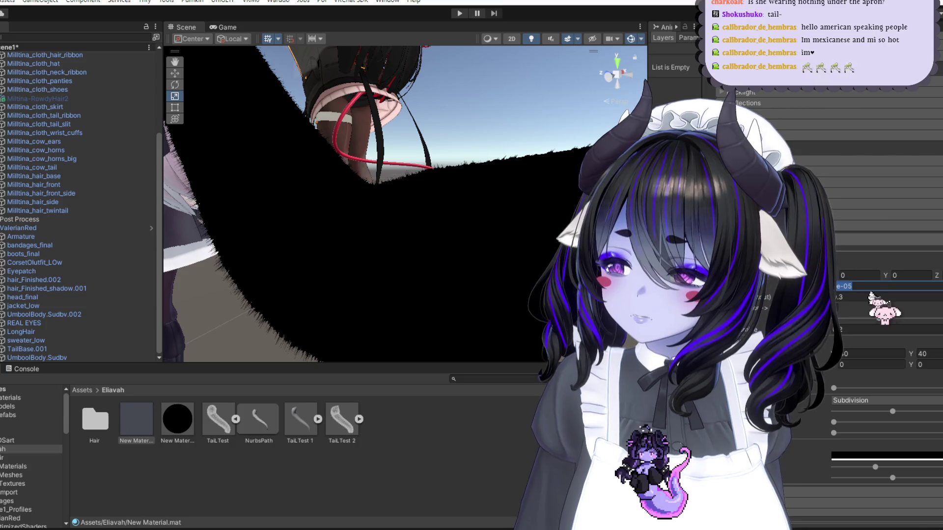
Step: Settle the fur length at 0.0007 after trying 0.005, then view the whole tail
left_click(879, 286)
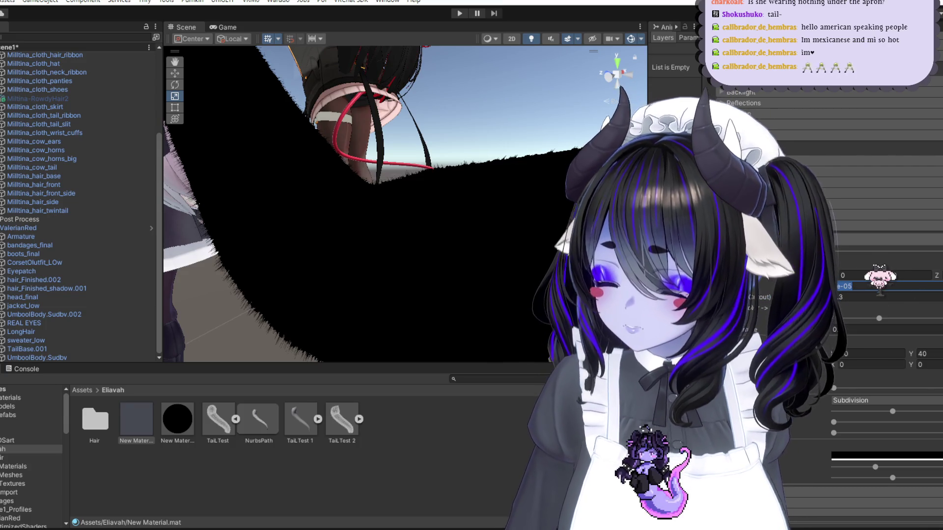
type("0.005")
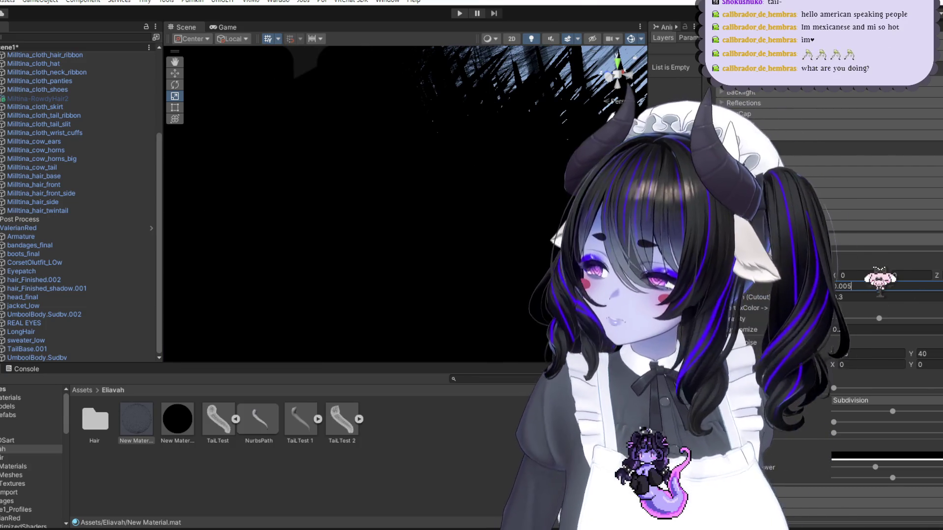
key("Return")
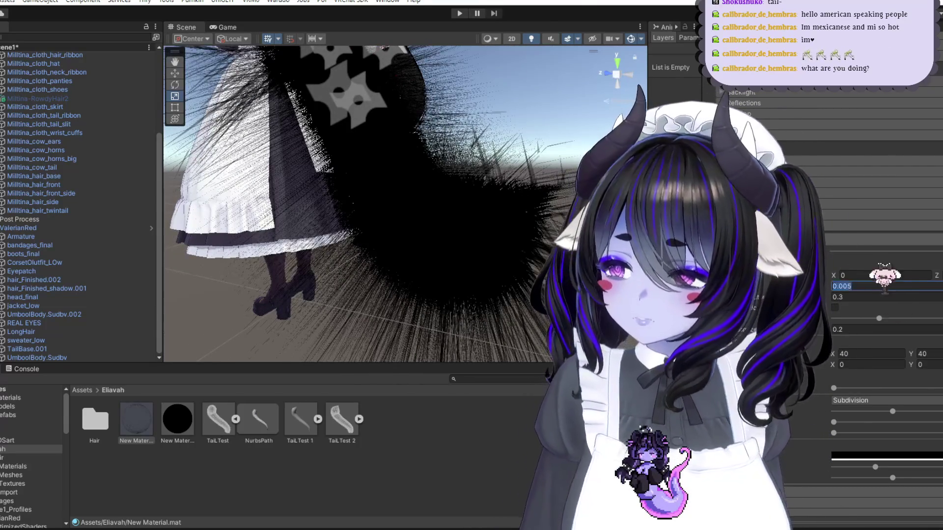
type("0")
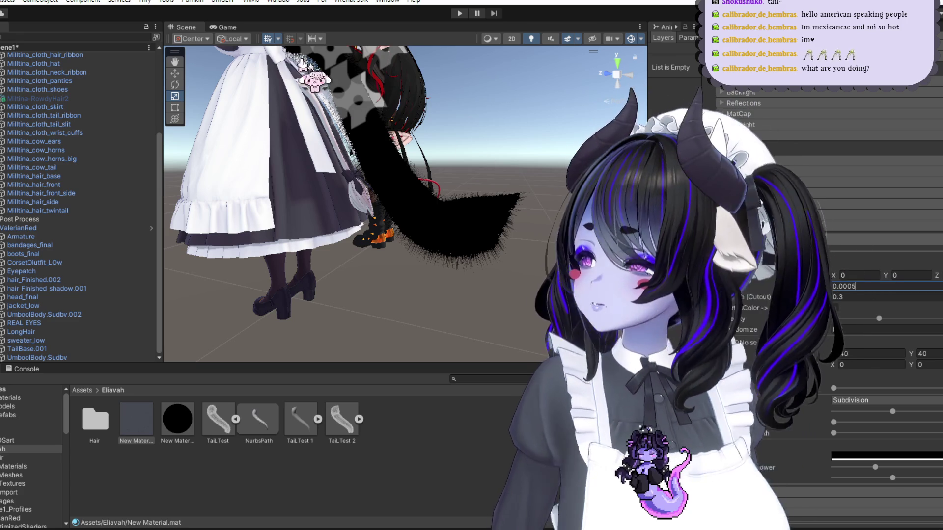
scroll(501, 216, "up", 5)
middle_click_drag(500, 216, 579, 206)
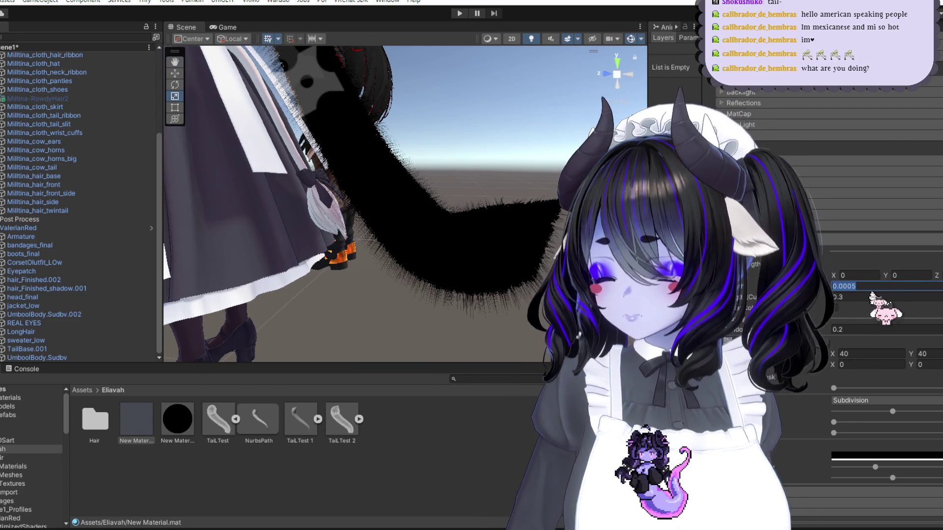
key("BackSpace")
type("6")
key("BackSpace")
type("7")
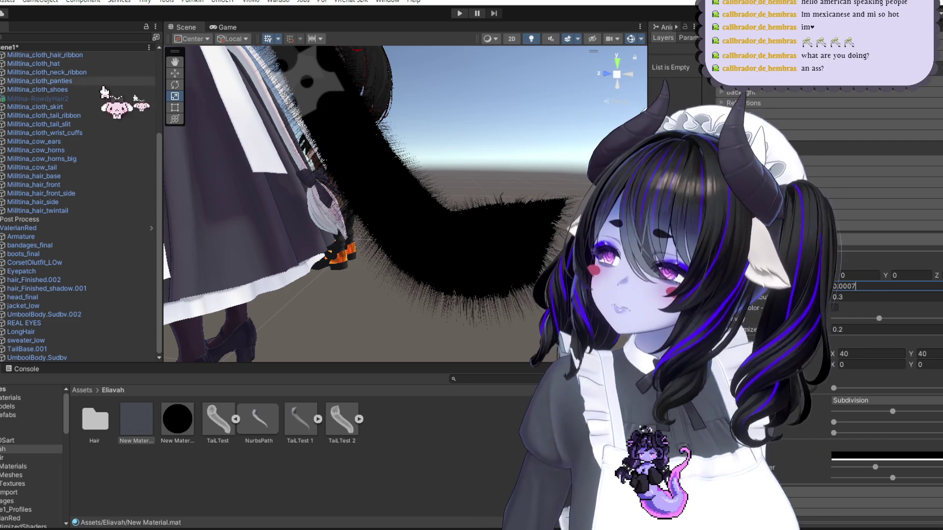
scroll(385, 152, "down", 5)
left_click_drag(385, 152, 399, 183, "alt")
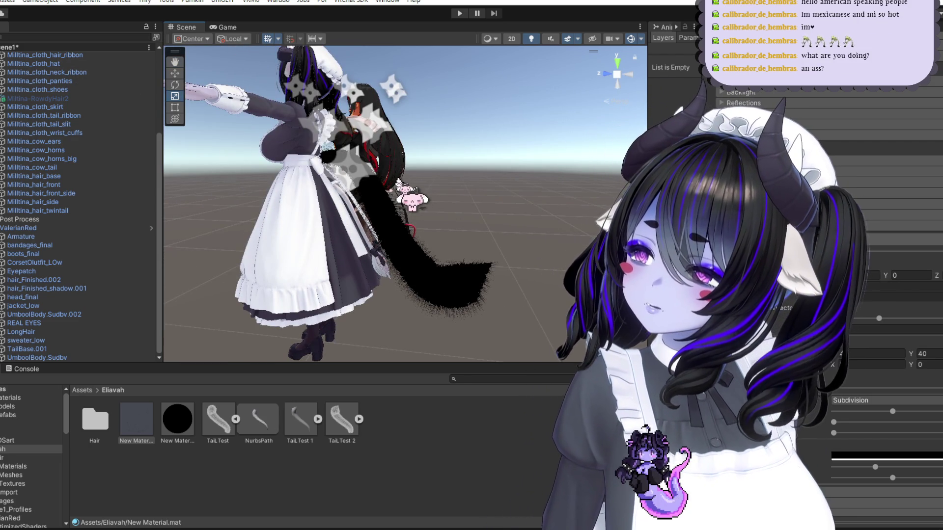
Step: Try fur lengths 0.00055 and 0.00057, settling back on 0.0005
scroll(422, 201, "up", 3)
mouse_move(442, 223)
middle_mouse_down()
mouse_move(498, 207)
mouse_move(532, 216)
middle_mouse_up()
scroll(490, 202, "up", 2)
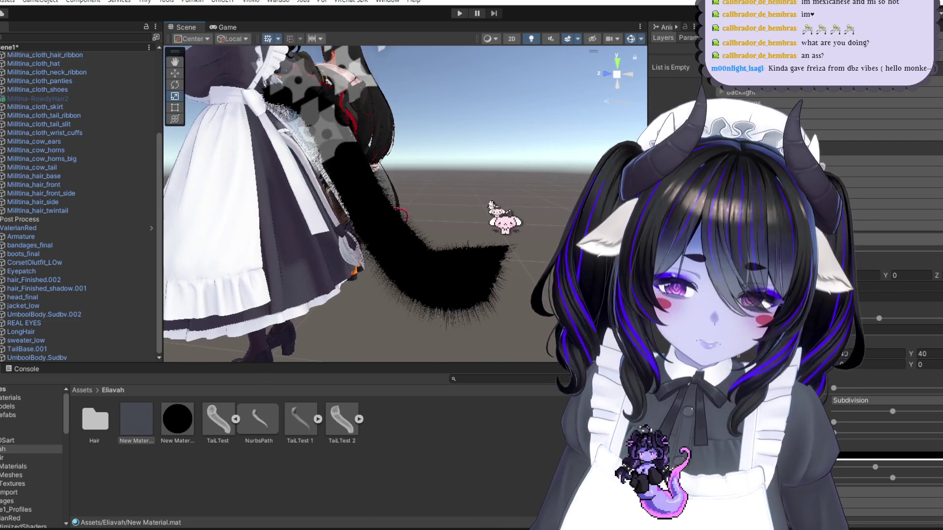
scroll(532, 217, "up", 3)
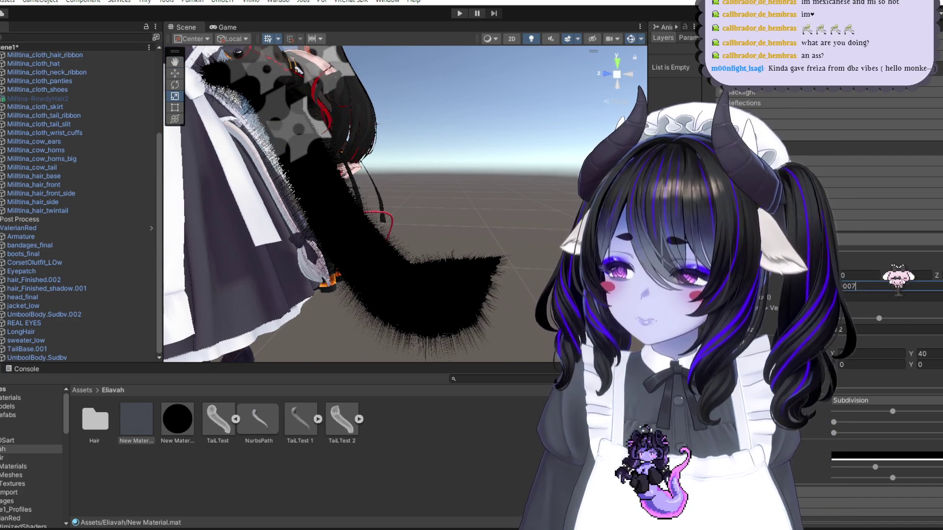
key("BackSpace")
type("55")
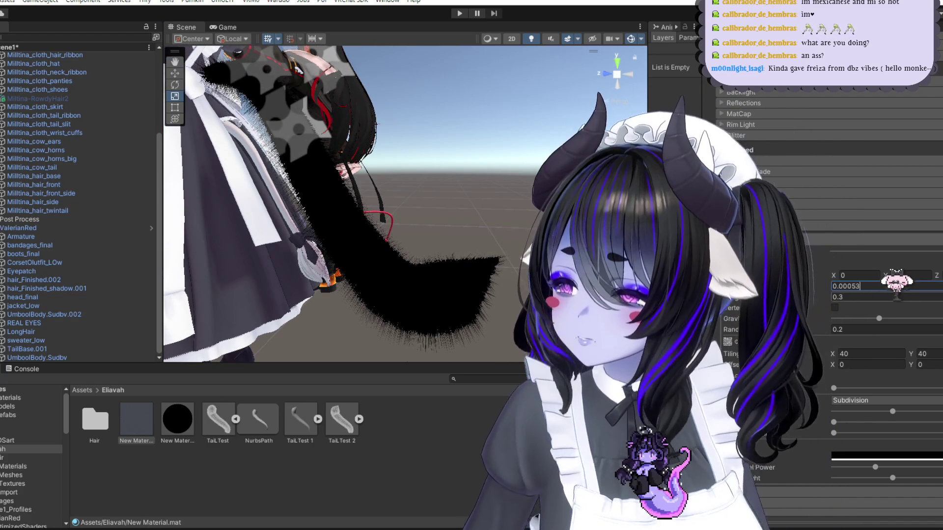
key("BackSpace")
type("7")
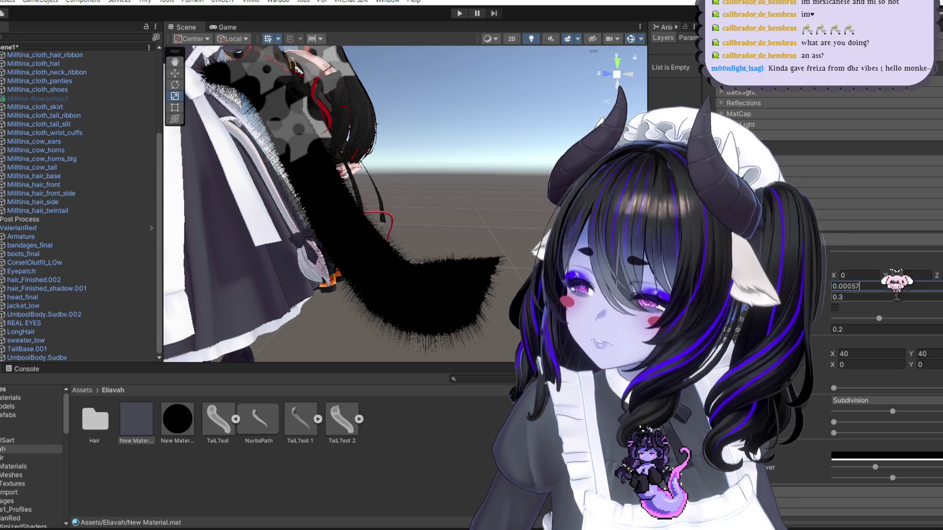
key("BackSpace")
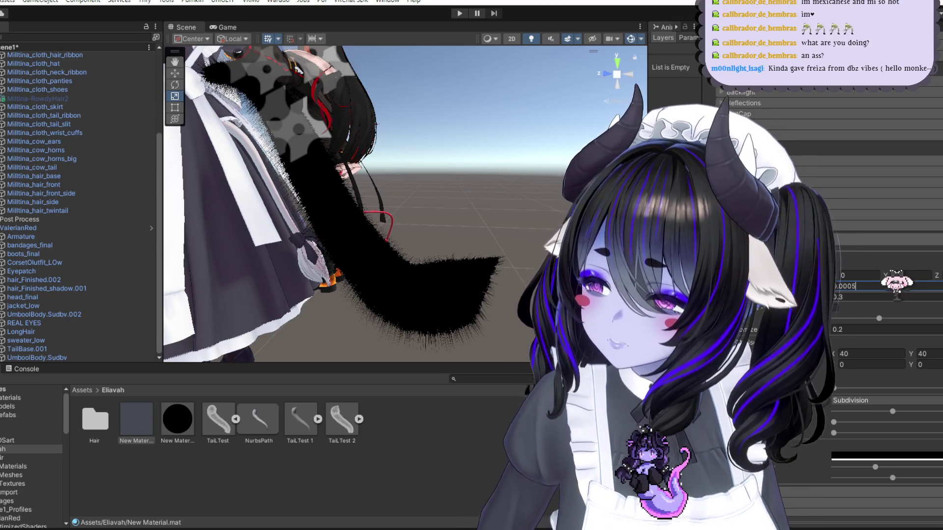
scroll(344, 197, "up", 2)
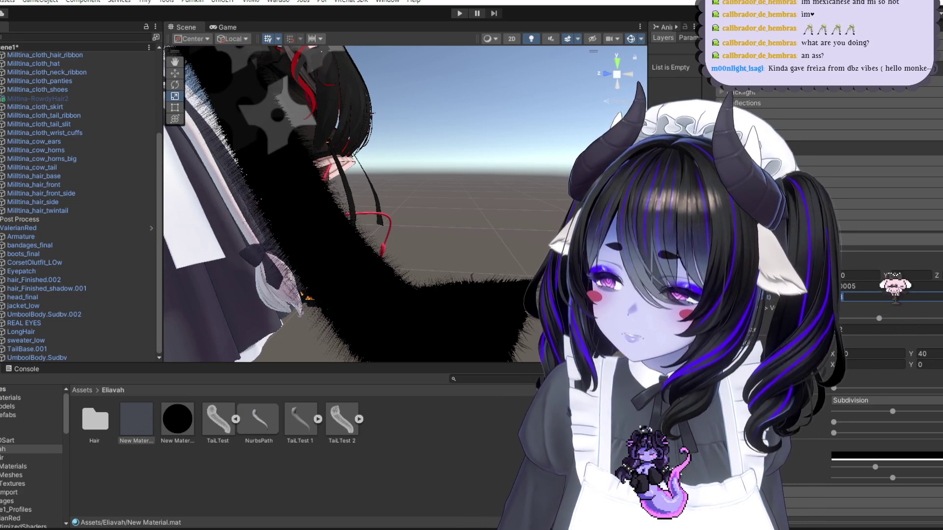
Step: Set the fur cutout value to 0.4 after trying 0.3 and 0.5
left_click(883, 297)
type("0.0")
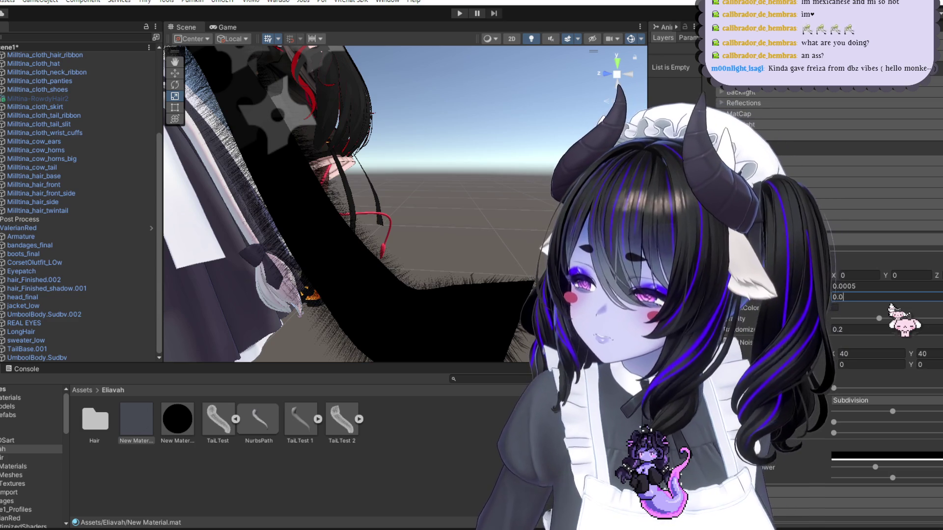
type("312")
key("BackSpace")
type("3")
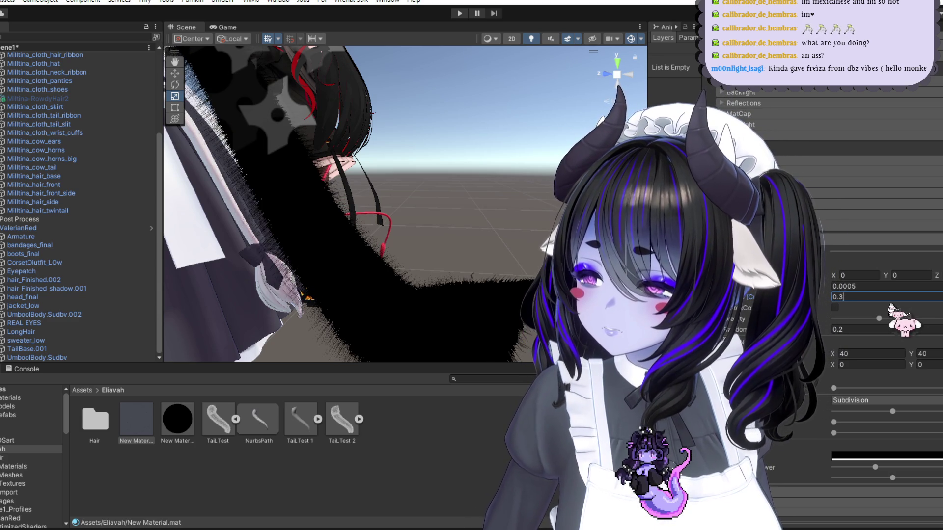
key("BackSpace")
type("5")
key("BackSpace")
type("4")
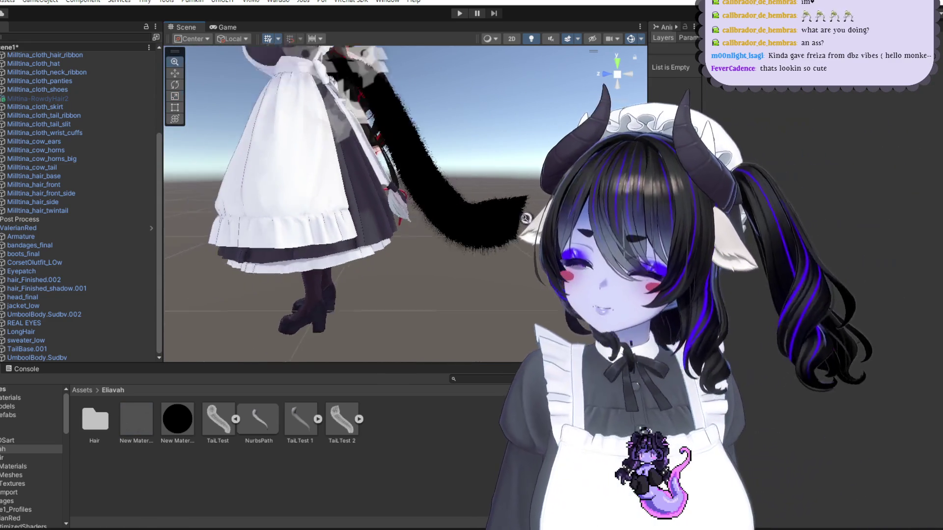
left_click(136, 419)
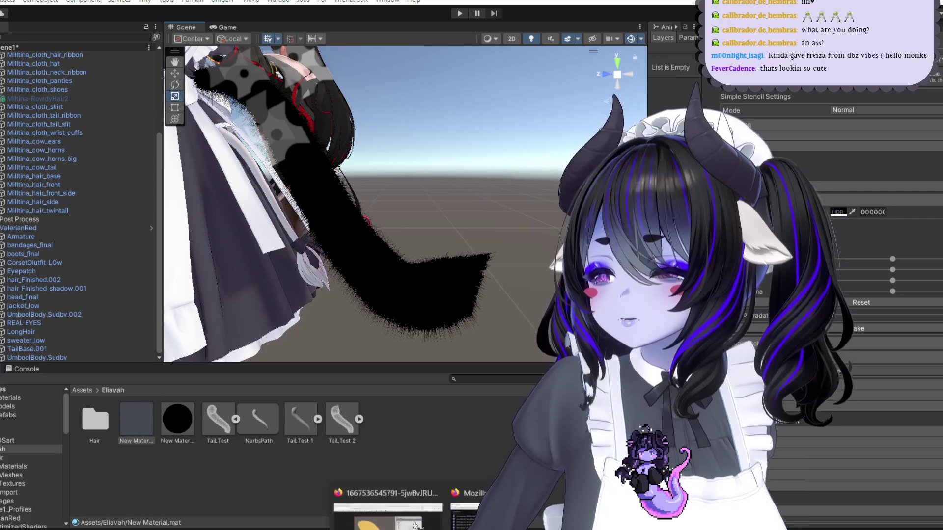
left_click(388, 518)
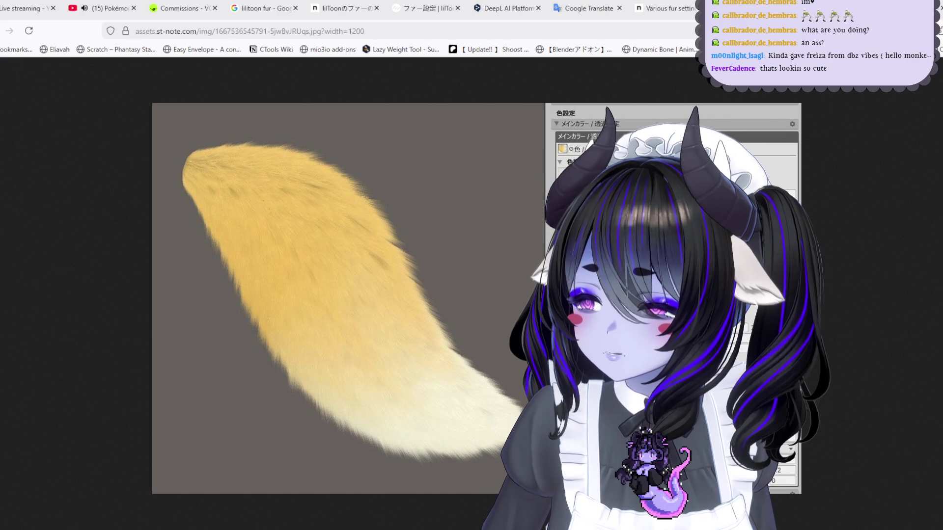
Step: Back in Unity, compare New Material and New Material 1 on the tail from front and rear
key("alt+Tab")
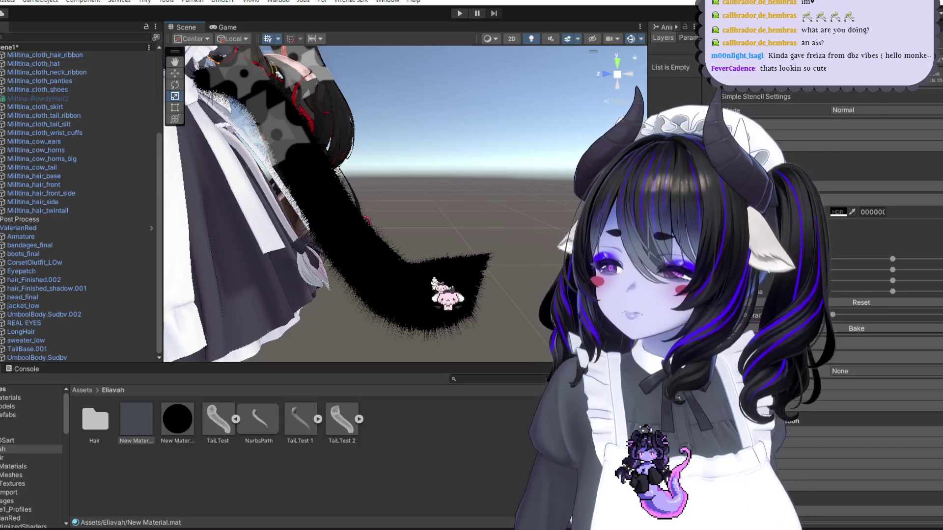
left_click(373, 295)
left_click(141, 416)
scroll(912, 362, "down", 3)
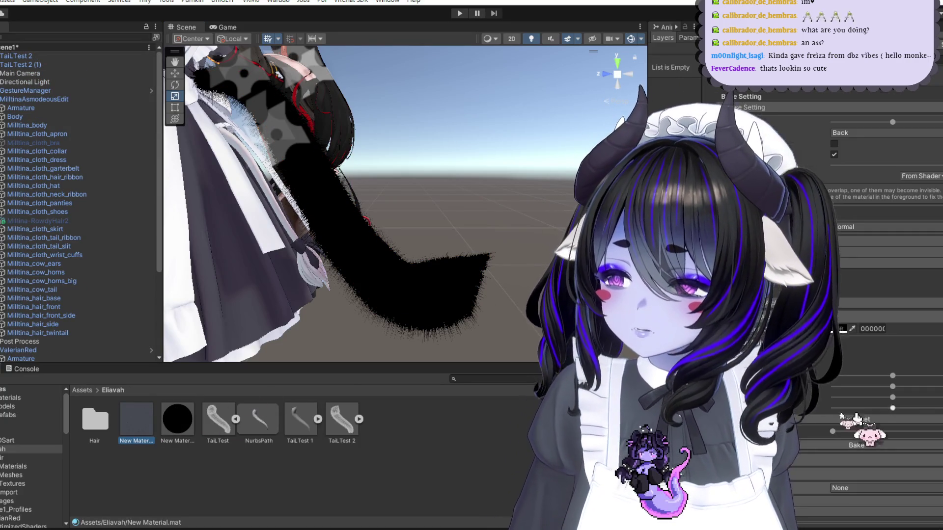
scroll(322, 260, "down", 2)
left_click(180, 415)
mouse_move(360, 248)
left_mouse_down("alt")
mouse_move(469, 341)
mouse_move(485, 322)
mouse_move(540, 319)
mouse_move(393, 290)
left_mouse_up("alt")
right_click_drag(466, 280, 499, 269, "alt")
Step: Check the translated fur settings article, then reselect the grey New Material in Unity
key("alt+Tab")
left_click(654, 14)
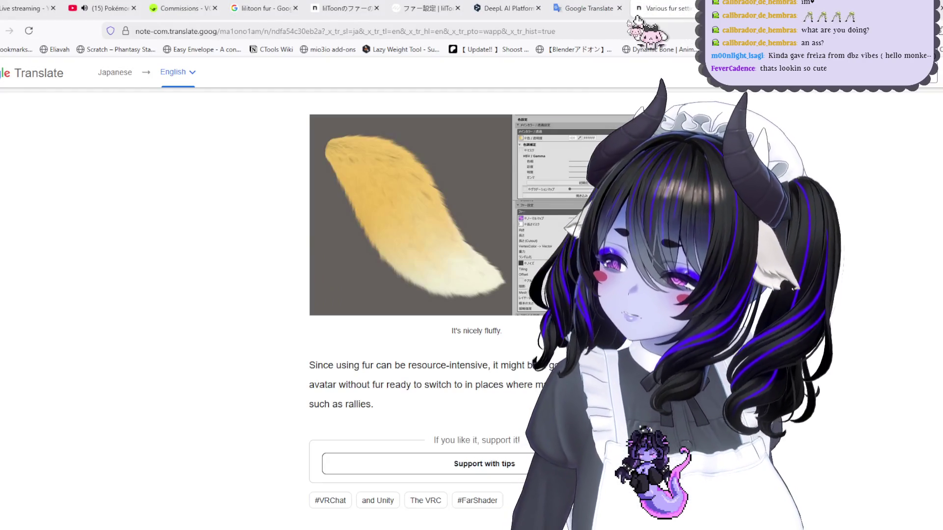
scroll(442, 294, "up", 15)
scroll(425, 309, "up", 20)
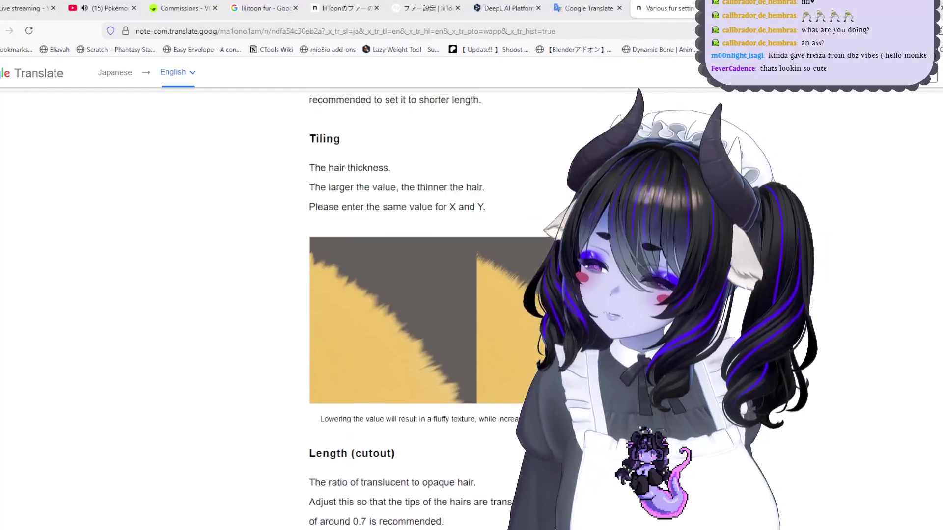
key("alt+Tab")
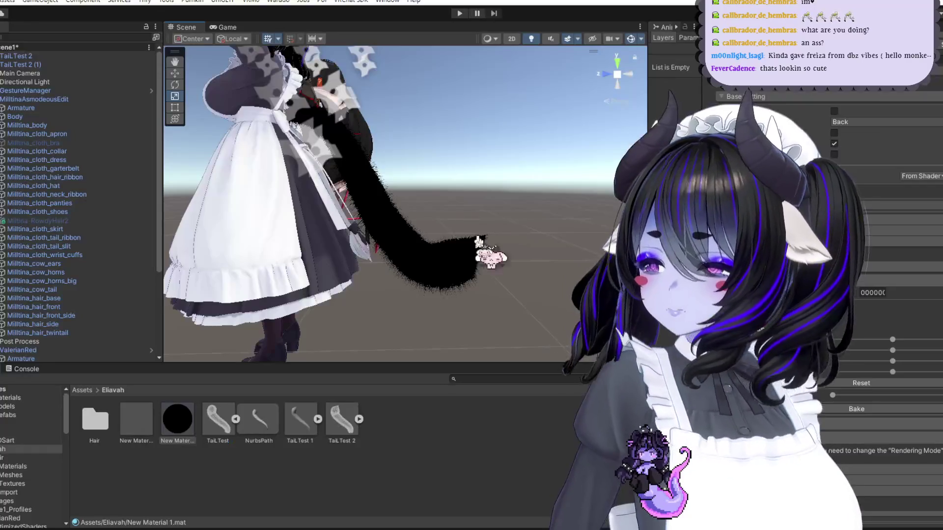
left_click(137, 421)
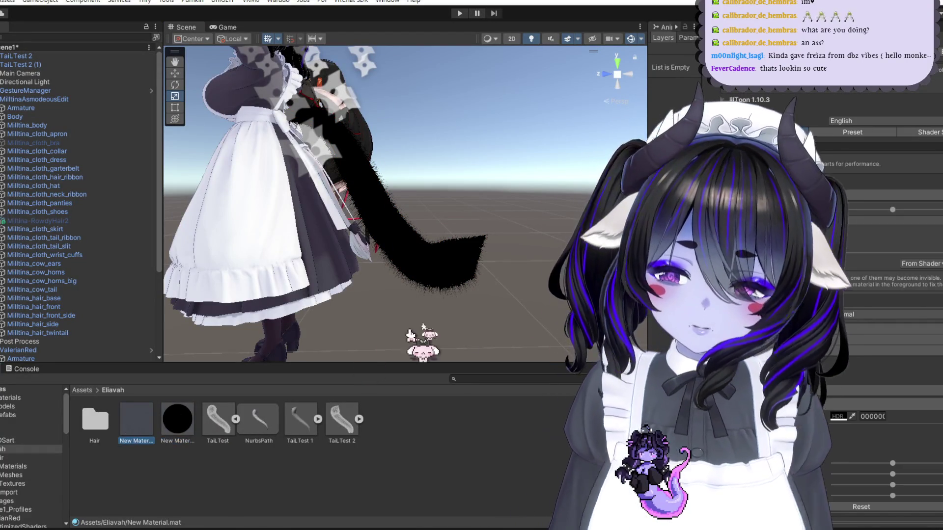
scroll(344, 197, "up", 2)
scroll(888, 335, "down", 10)
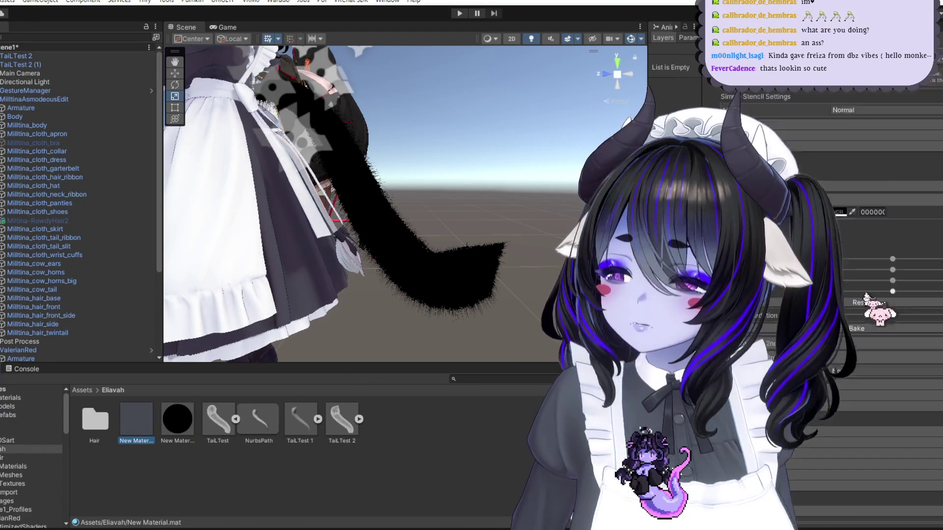
Step: Scroll the translated article and open the fluffy yellow fur-tail image at full size
key("alt+Tab")
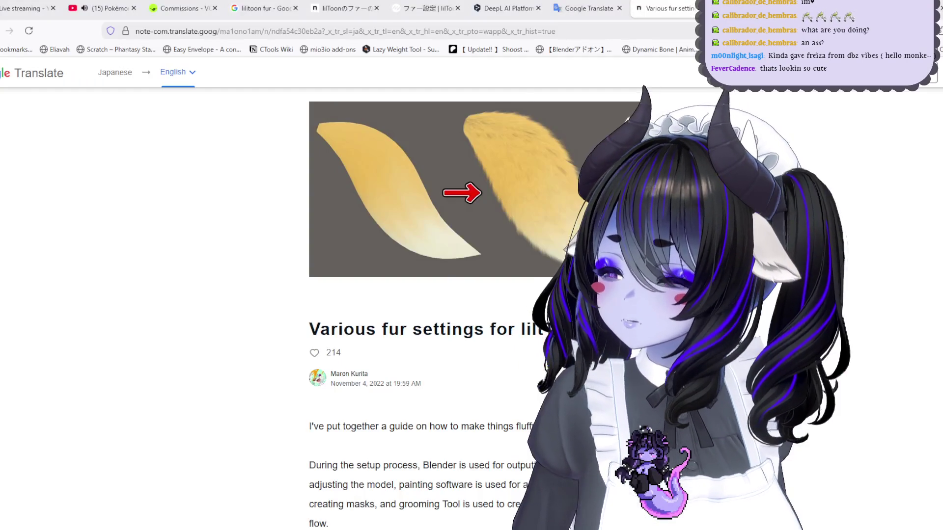
scroll(442, 295, "down", 15)
scroll(442, 295, "down", 5)
scroll(442, 294, "up", 1)
scroll(442, 294, "down", 4)
left_click(402, 442)
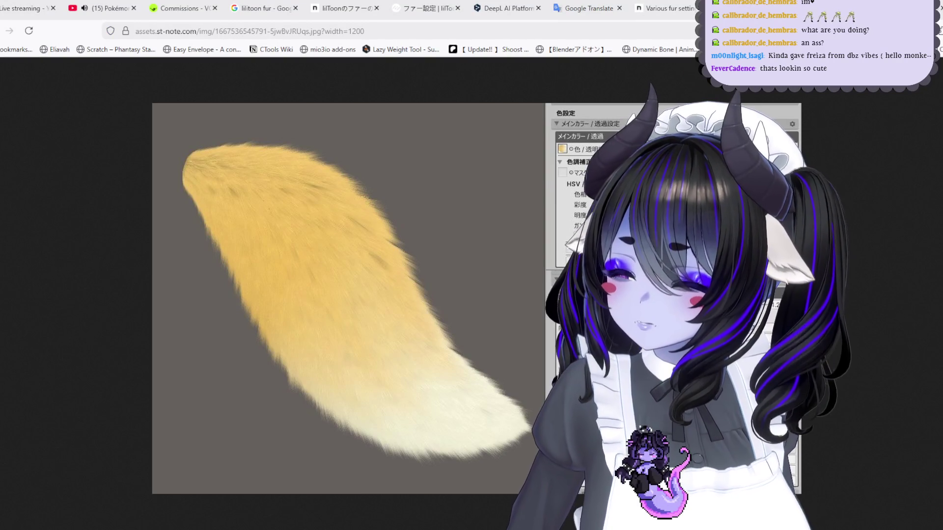
key("alt+Tab")
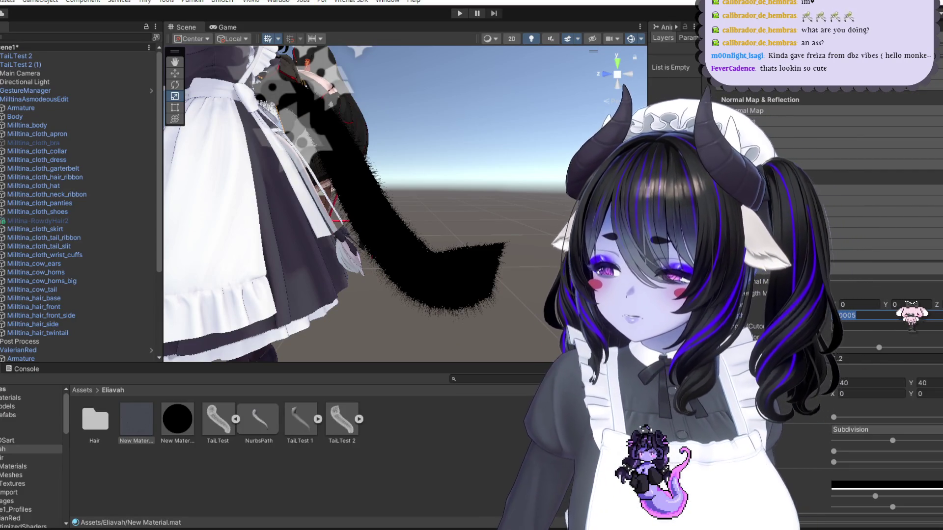
Step: Try a fur value of .12, then undo it back to 0.0005
type(".12")
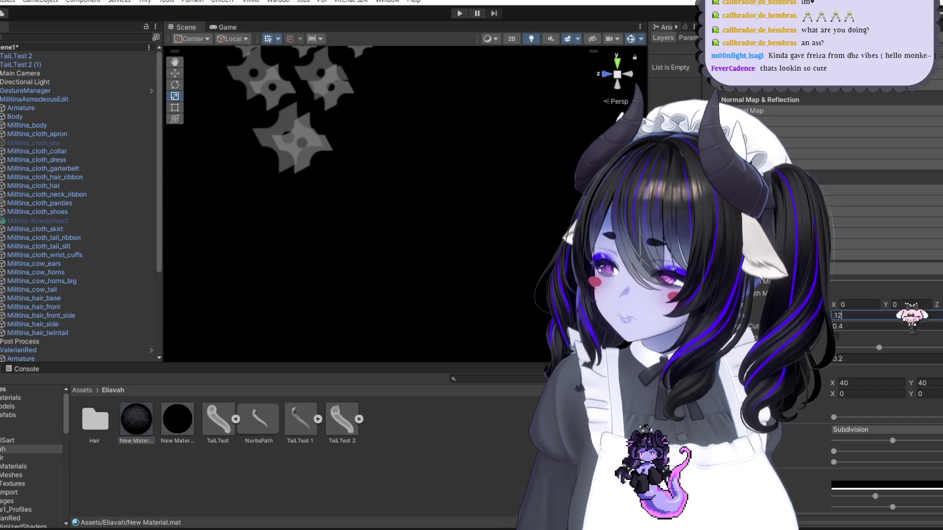
scroll(555, 249, "down", 10)
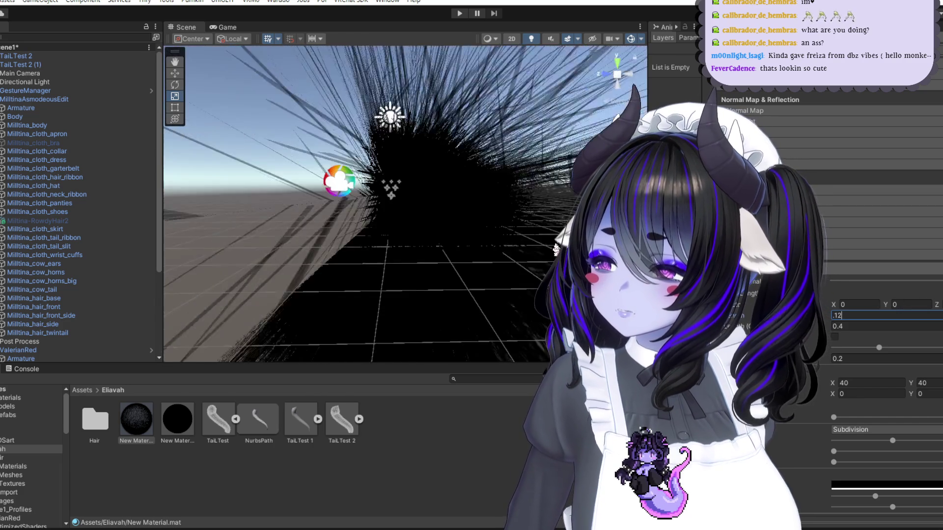
key("ctrl+z")
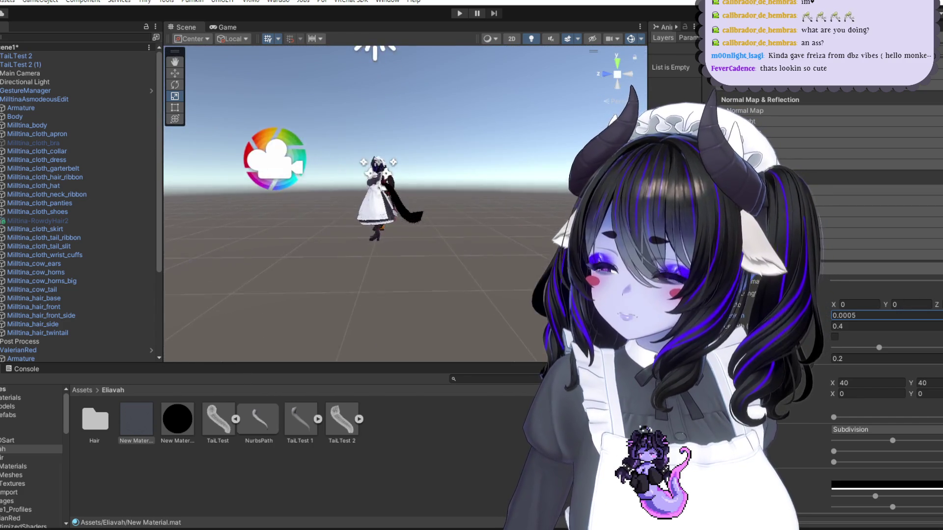
scroll(405, 204, "up", 10)
Step: Inspect the black fur tail from low angles near the head and dress, then go to Blender
mouse_move(513, 254)
left_mouse_down("alt")
mouse_move(512, 244)
mouse_move(527, 253)
mouse_move(522, 290)
mouse_move(512, 245)
mouse_move(470, 300)
left_mouse_up("alt")
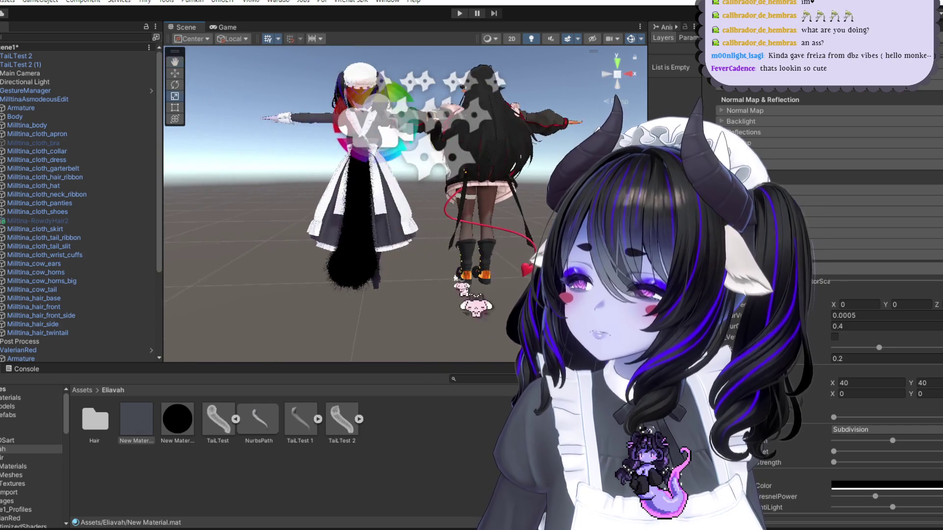
scroll(470, 300, "up", 8)
mouse_move(491, 221)
left_mouse_down("alt")
mouse_move(535, 196)
mouse_move(480, 158)
left_mouse_up("alt")
mouse_move(480, 158)
right_mouse_down("alt")
mouse_move(480, 191)
mouse_move(491, 197)
right_mouse_up("alt")
left_click_drag(491, 196, 538, 252, "alt")
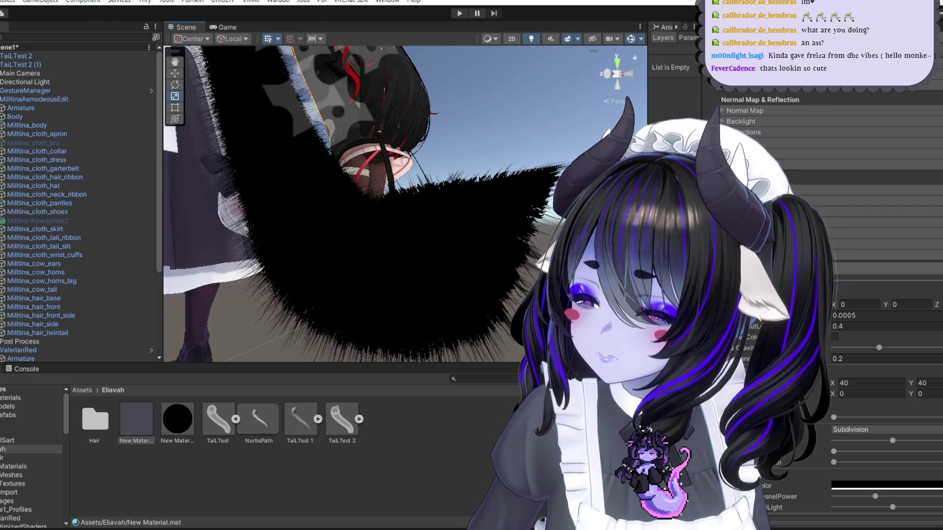
key("alt+Tab")
scroll(352, 212, "up", 3)
scroll(352, 212, "down", 3)
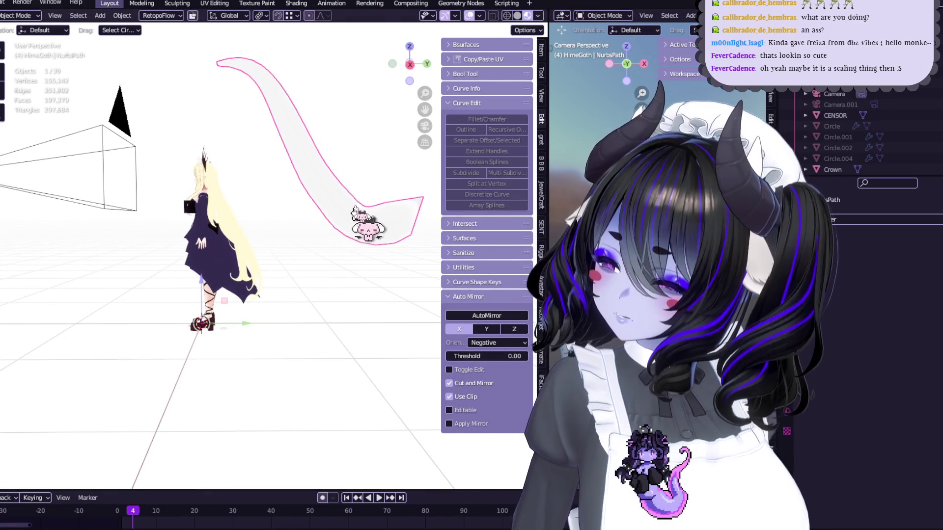
Step: Isolate the NurbsPath tail in Local view and put it in Edit Mode
key("Tab")
scroll(351, 277, "up", 4)
mouse_move(363, 277)
middle_mouse_down()
mouse_move(280, 287)
mouse_move(275, 246)
mouse_move(286, 233)
middle_mouse_up()
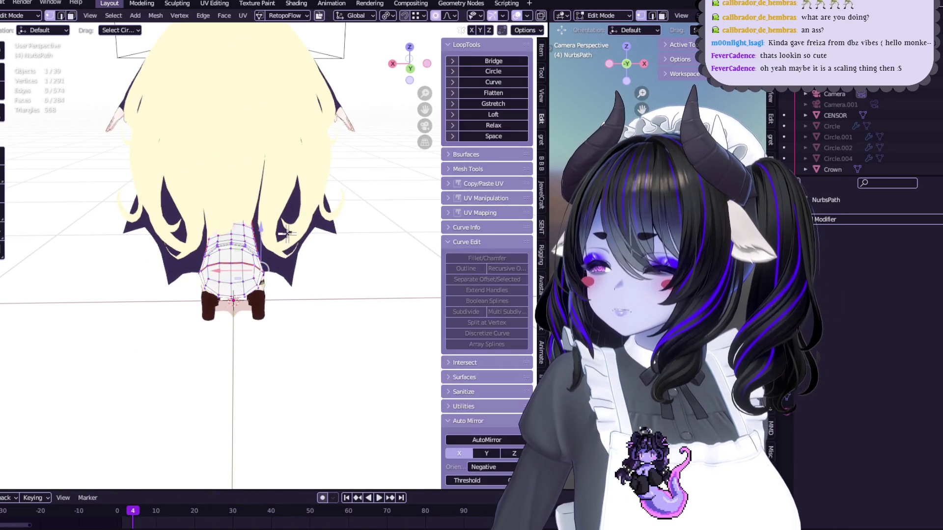
key("ctrl+z")
key("ctrl+z")
key("ctrl+z")
key("ctrl+shift+z")
key("ctrl+shift+z")
key("ctrl+shift+z")
mouse_move(256, 275)
middle_mouse_down()
mouse_move(314, 273)
mouse_move(294, 309)
mouse_move(190, 257)
mouse_move(290, 233)
mouse_move(425, 167)
middle_mouse_up()
key("KP_Divide")
key("Tab")
mouse_move(319, 220)
middle_mouse_down()
mouse_move(242, 270)
mouse_move(296, 237)
middle_mouse_up()
key("Tab")
Step: Briefly toggle Face Orientation colouring on and off through Quick Favourites
left_click(502, 15)
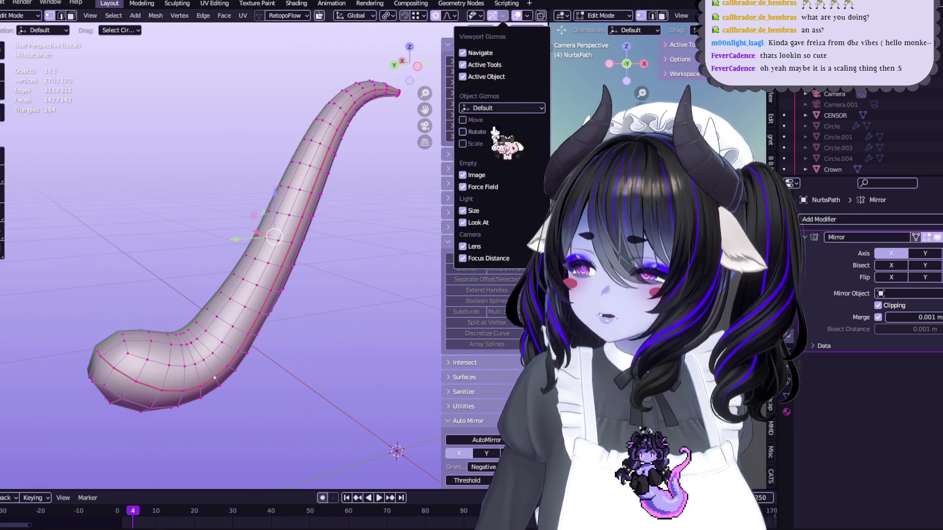
left_click(527, 15)
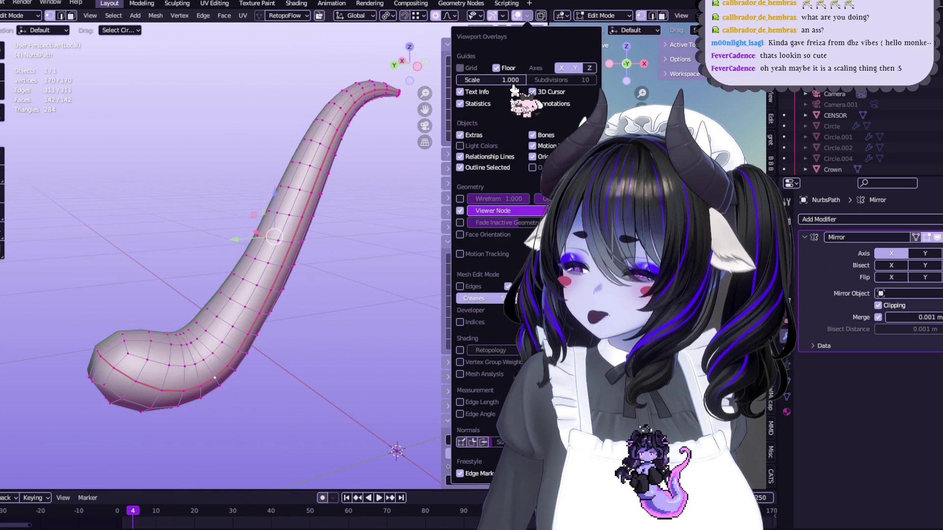
key("q")
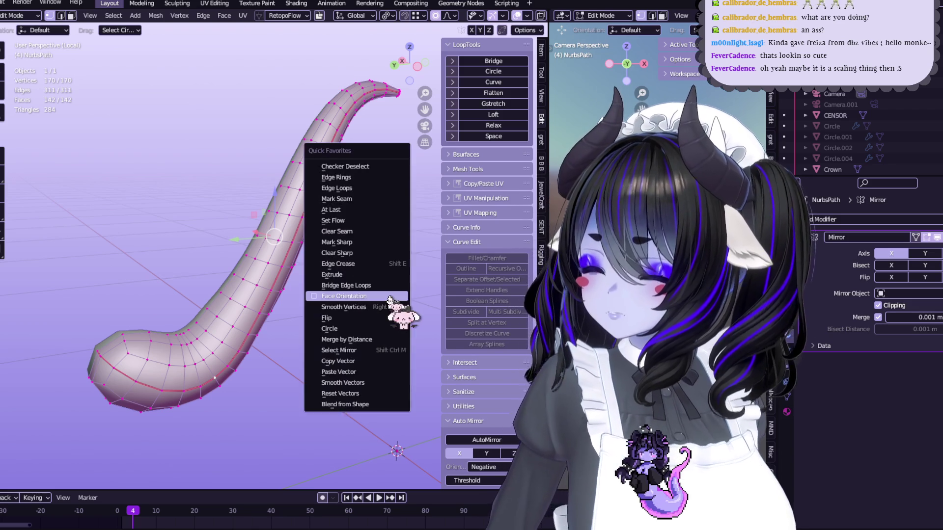
left_click(384, 296)
key("q")
left_click(384, 296)
Step: Show face normals as lines and orbit to inspect them end-on and from the side
left_click(527, 16)
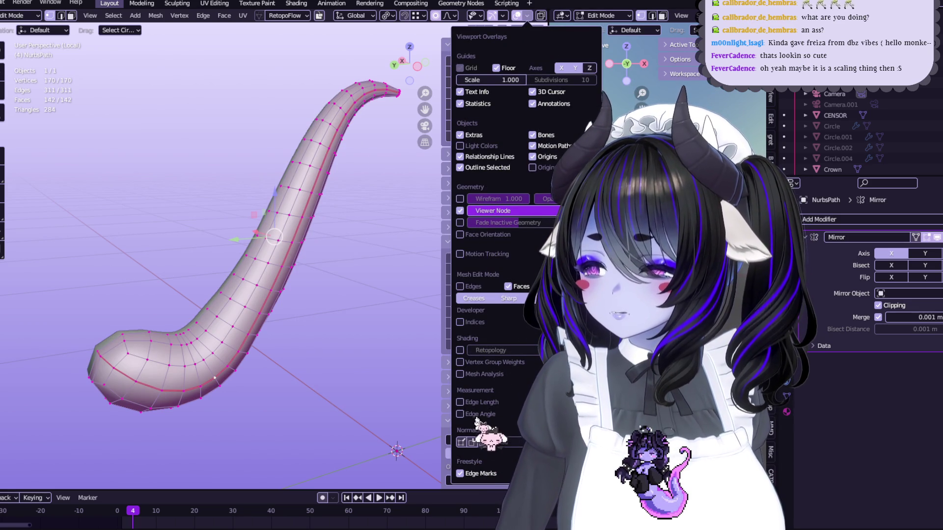
left_click(461, 442)
mouse_move(329, 373)
middle_mouse_down()
mouse_move(273, 330)
mouse_move(274, 294)
middle_mouse_up()
mouse_move(354, 107)
middle_mouse_down()
mouse_move(290, 120)
mouse_move(275, 133)
mouse_move(369, 147)
mouse_move(342, 272)
mouse_move(294, 212)
mouse_move(320, 227)
mouse_move(280, 168)
mouse_move(294, 196)
mouse_move(305, 291)
mouse_move(301, 280)
mouse_move(250, 322)
middle_mouse_up()
mouse_move(354, 274)
middle_mouse_down()
mouse_move(289, 248)
mouse_move(212, 248)
mouse_move(221, 249)
mouse_move(226, 283)
middle_mouse_up()
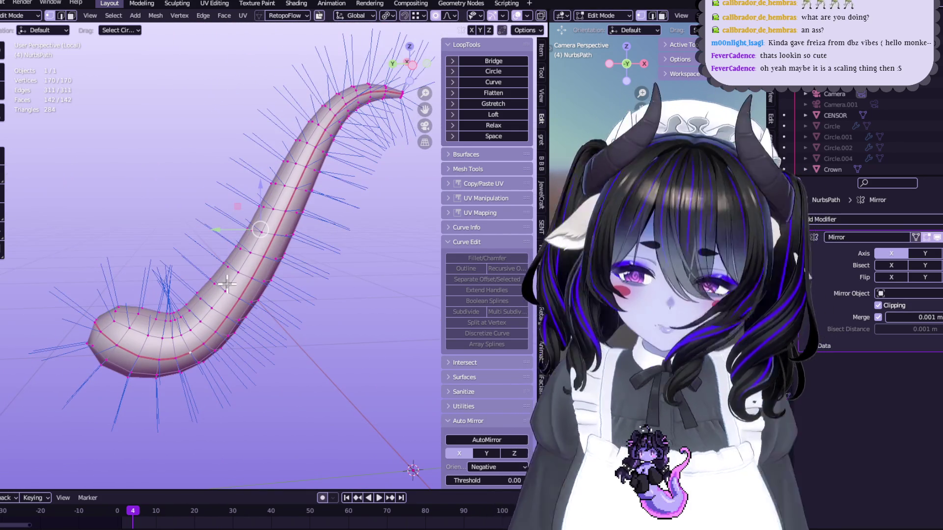
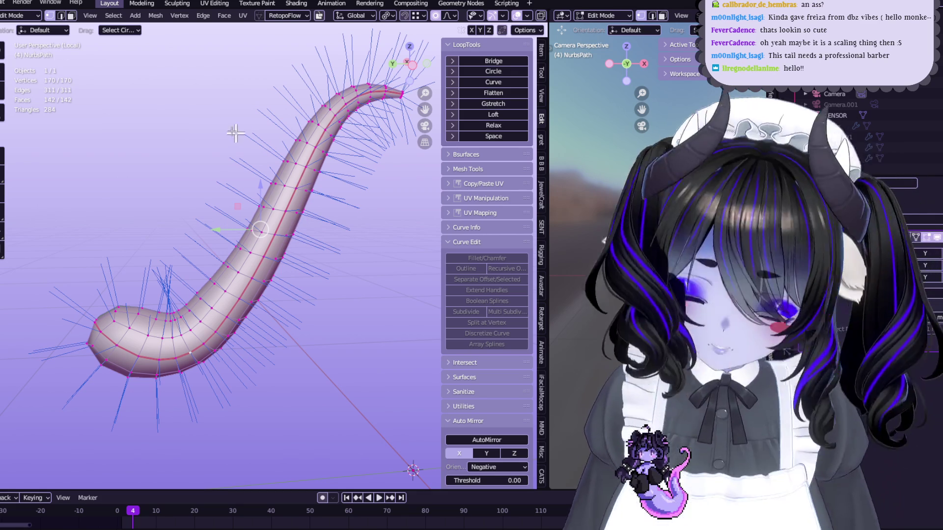
Step: Check the viewport overlays, orbit around the tail, and exit Local View to show the full character
left_click(526, 16)
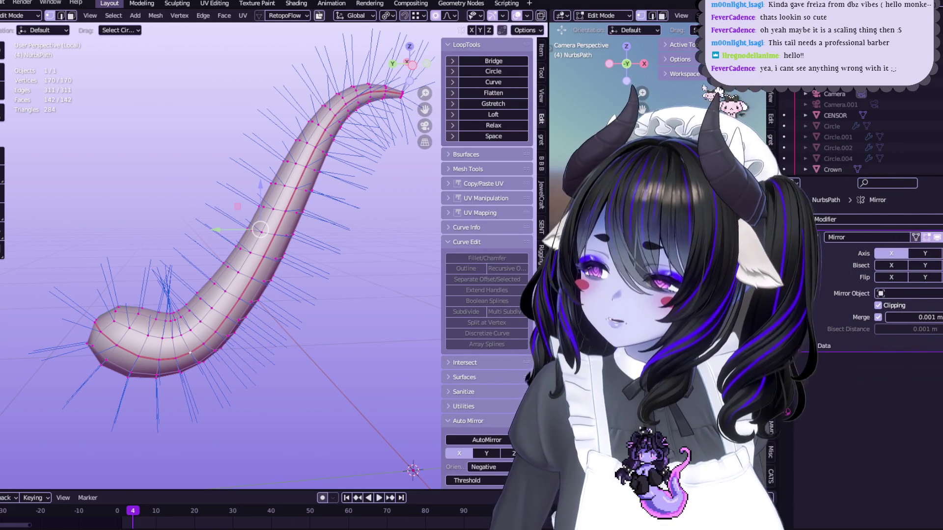
middle_click_drag(649, 102, 653, 104)
key("KP_0")
left_click_drag(649, 102, 642, 108)
mouse_move(283, 166)
middle_mouse_down()
mouse_move(264, 242)
mouse_move(275, 230)
middle_mouse_up()
left_click(526, 16)
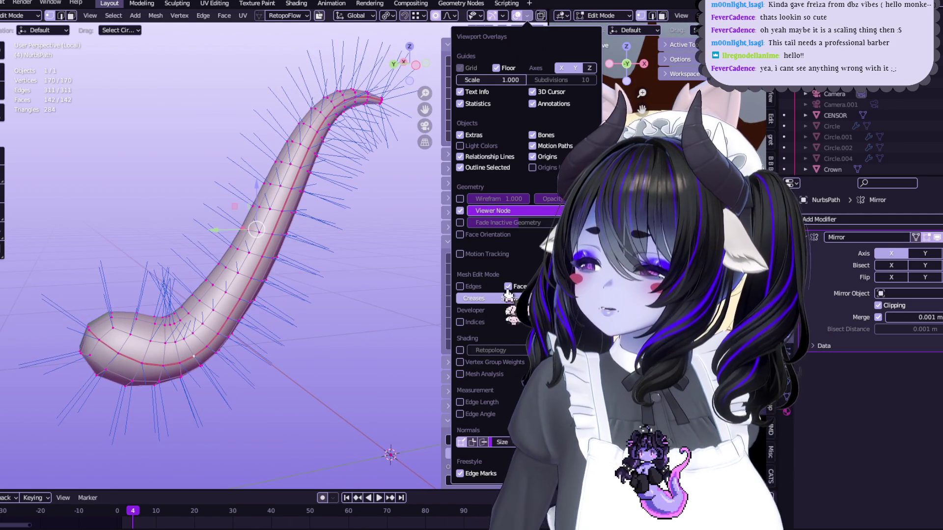
mouse_move(373, 353)
middle_mouse_down()
mouse_move(343, 316)
mouse_move(329, 270)
mouse_move(244, 323)
middle_mouse_up()
key("KP_Divide")
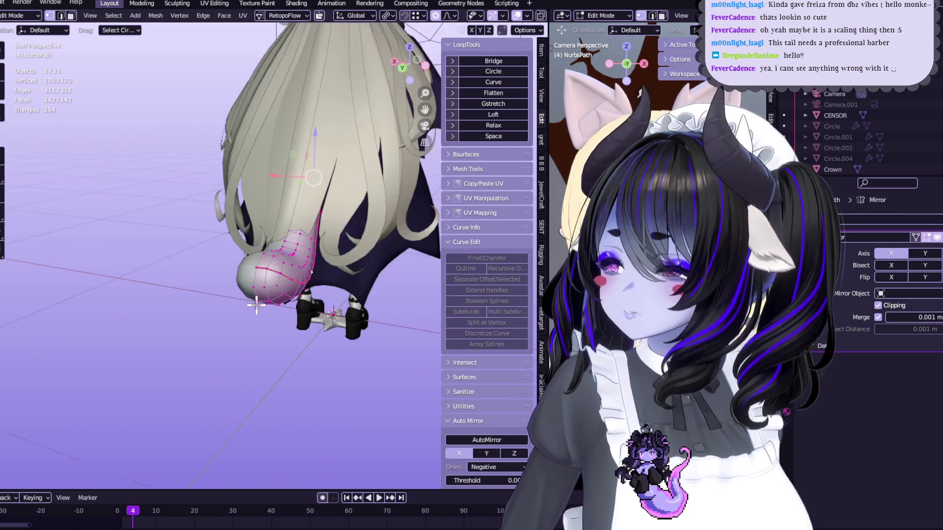
Step: Switch the tail curve to Object Mode and apply all its transforms
scroll(315, 280, "up", 3)
key("q")
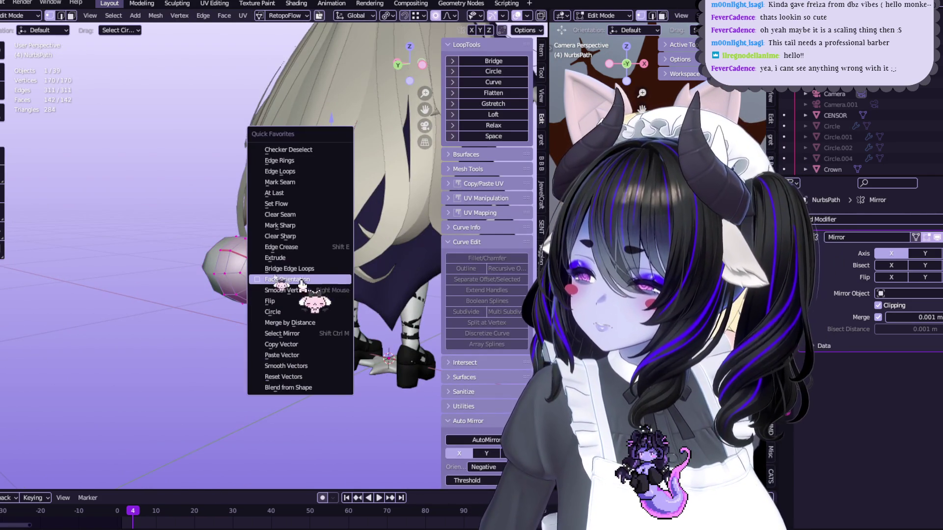
mouse_move(315, 277)
middle_mouse_down()
mouse_move(296, 294)
mouse_move(290, 266)
mouse_move(278, 301)
mouse_move(239, 289)
mouse_move(187, 197)
mouse_move(162, 108)
middle_mouse_up()
key("Tab")
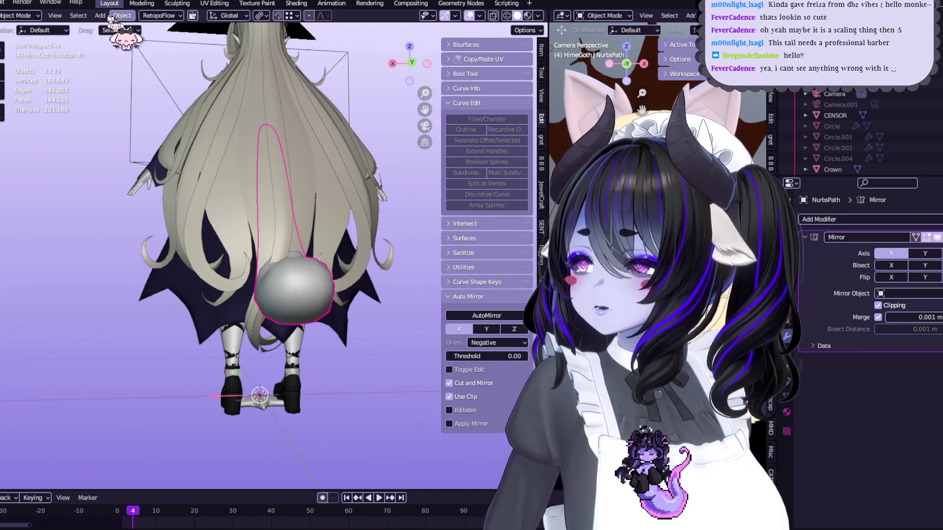
left_click(117, 18)
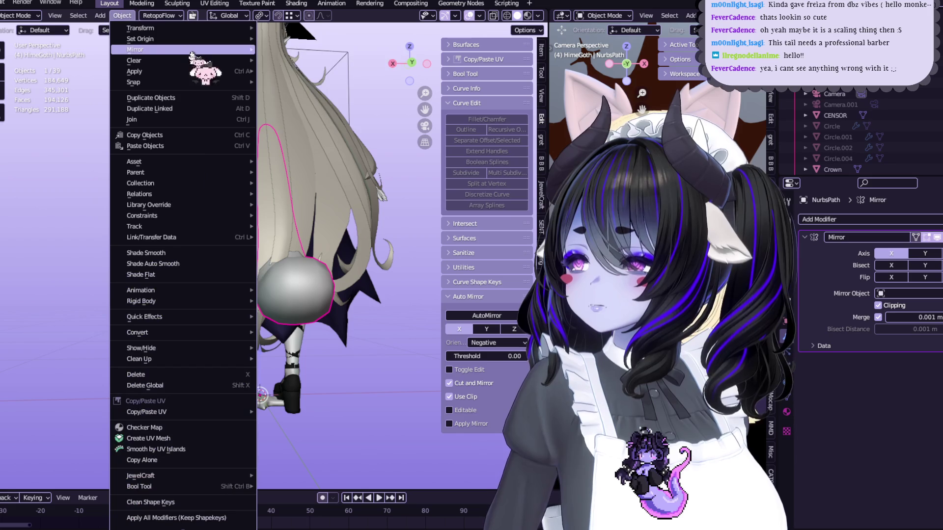
mouse_move(177, 71)
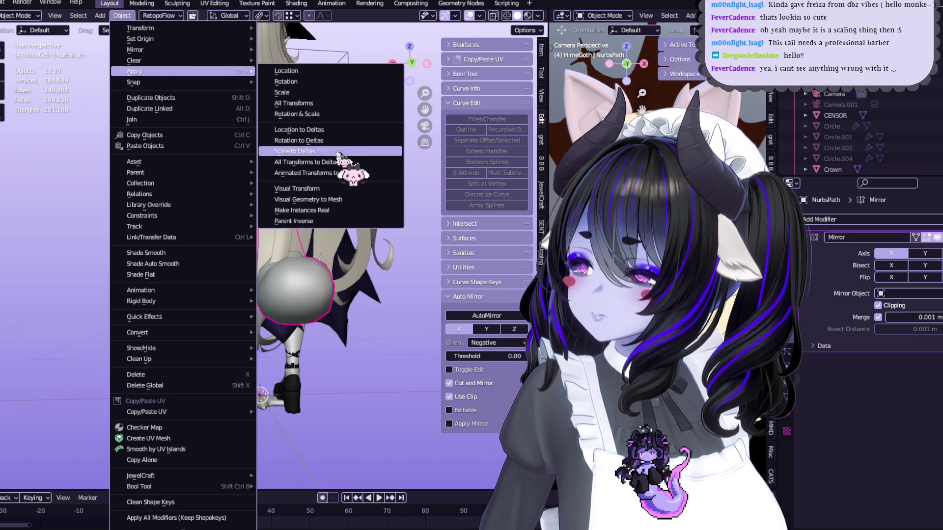
left_click(314, 103)
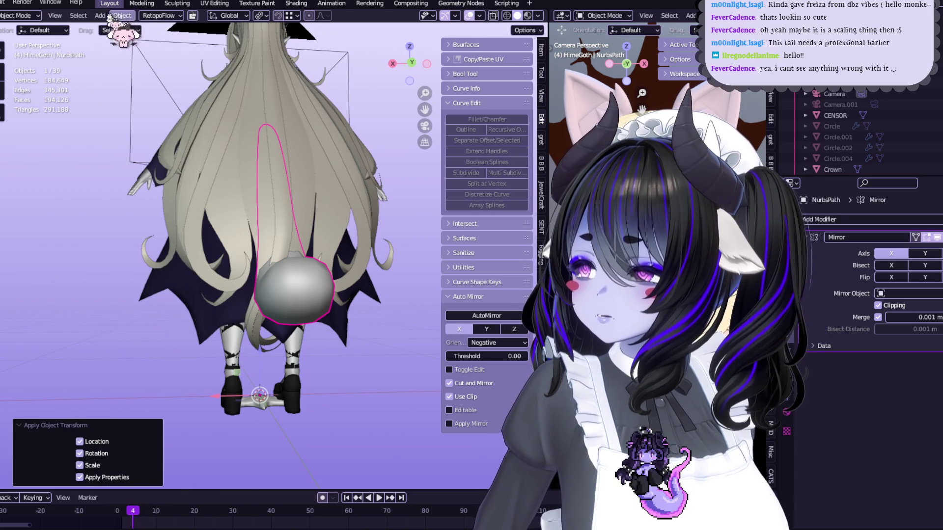
Step: Apply only rotation and scale to the tail curve, then revisit the Object apply options
left_click(114, 16)
mouse_move(167, 72)
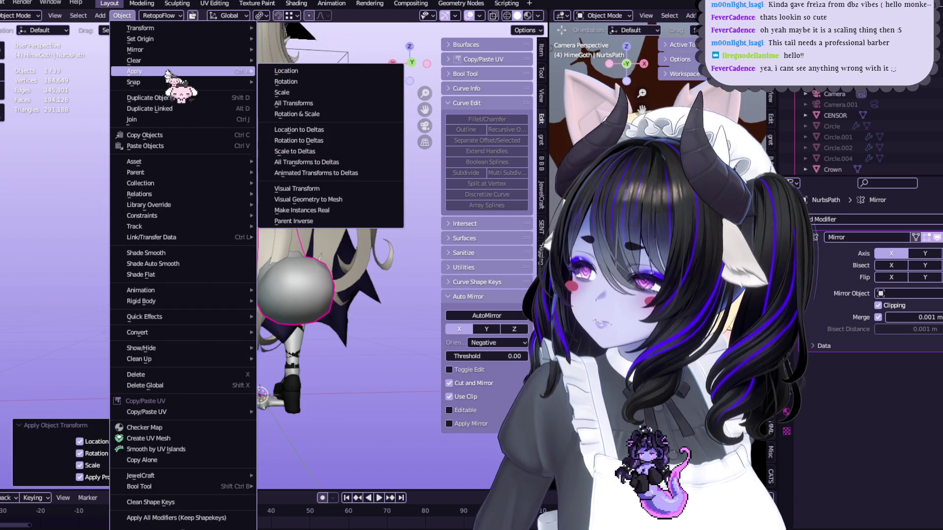
left_click(351, 118)
left_click(123, 15)
mouse_move(216, 71)
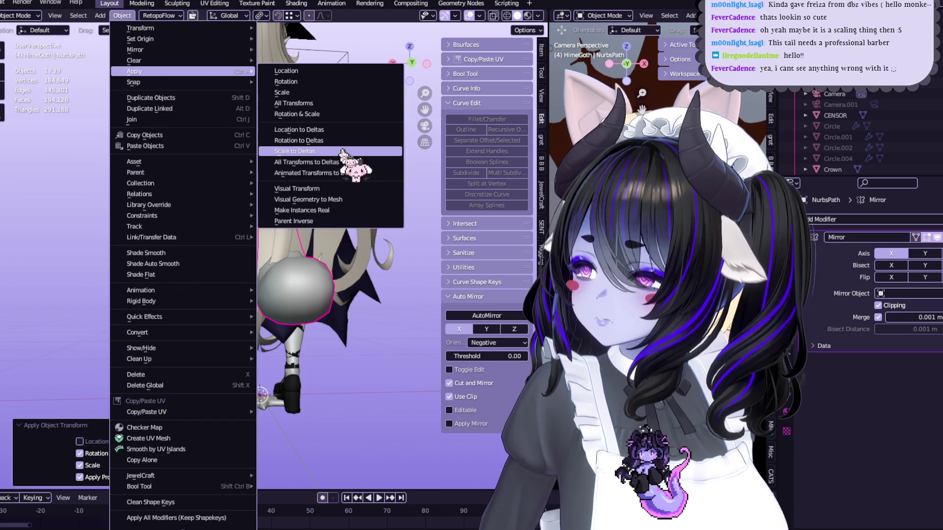
left_click(339, 199)
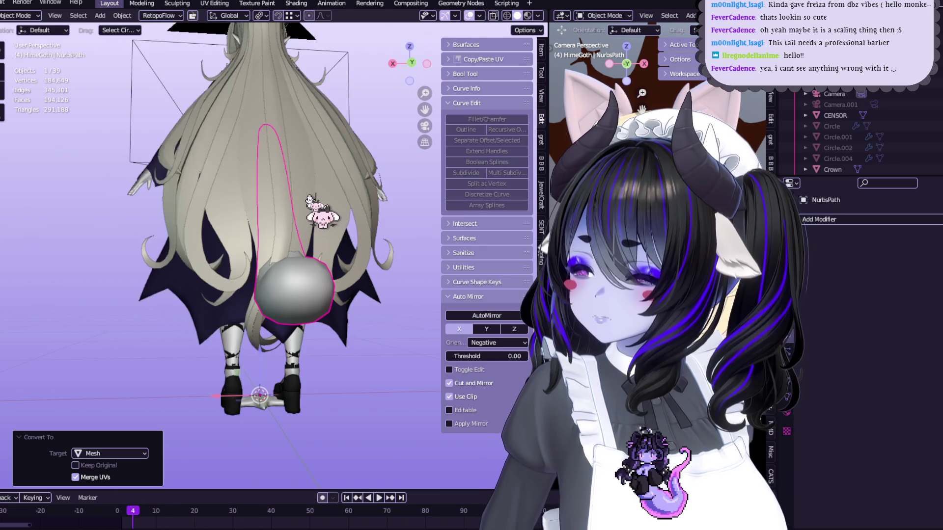
scroll(319, 216, "up", 3)
mouse_move(338, 212)
middle_mouse_down()
mouse_move(347, 273)
mouse_move(343, 209)
middle_mouse_up()
left_click(122, 15)
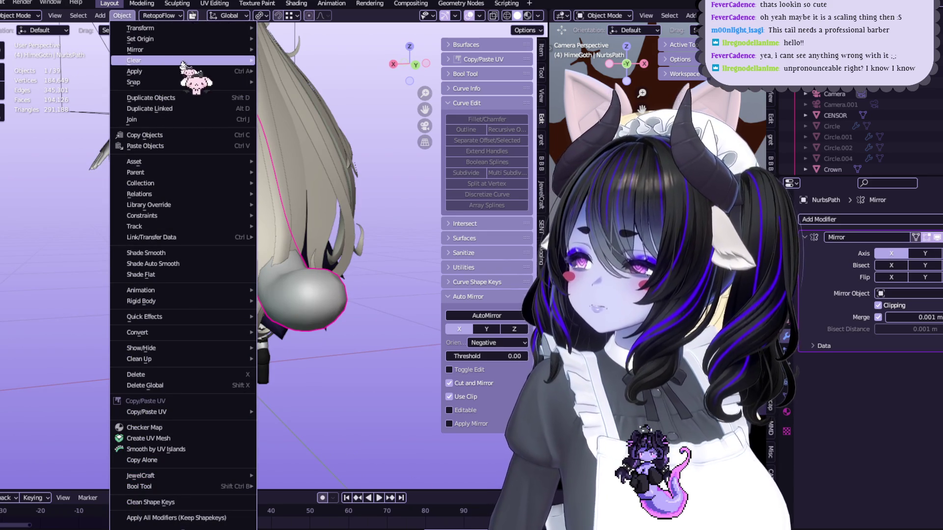
mouse_move(179, 71)
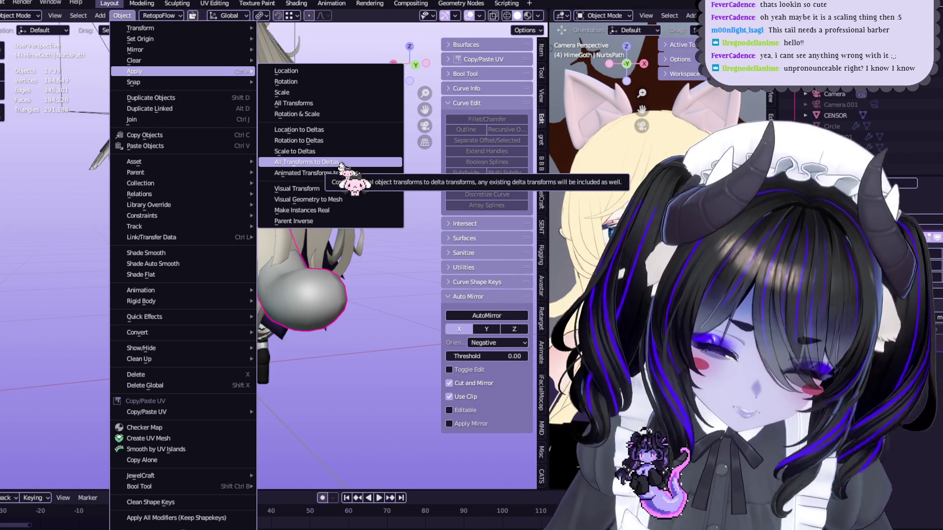
mouse_move(379, 319)
middle_mouse_down()
mouse_move(455, 265)
mouse_move(437, 126)
mouse_move(316, 267)
mouse_move(454, 186)
middle_mouse_up()
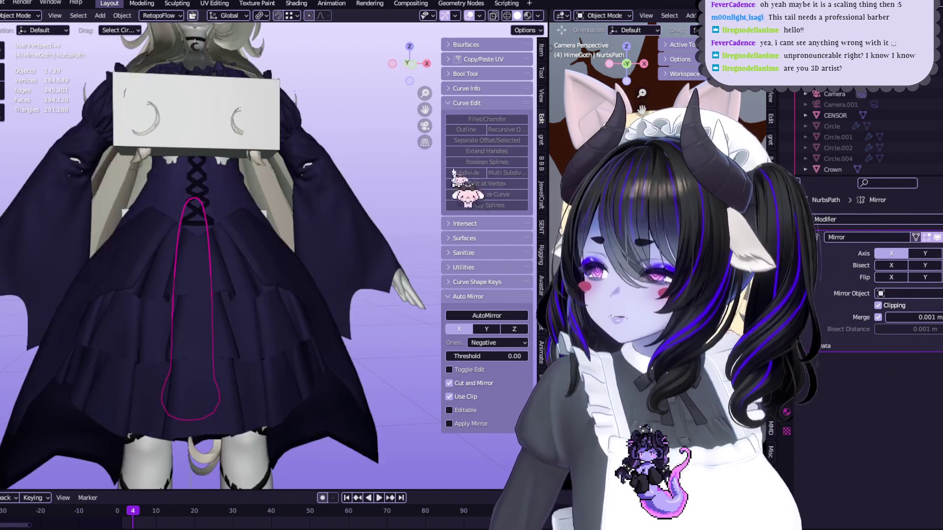
middle_click_drag(430, 127, 383, 137)
scroll(332, 143, "up", 5)
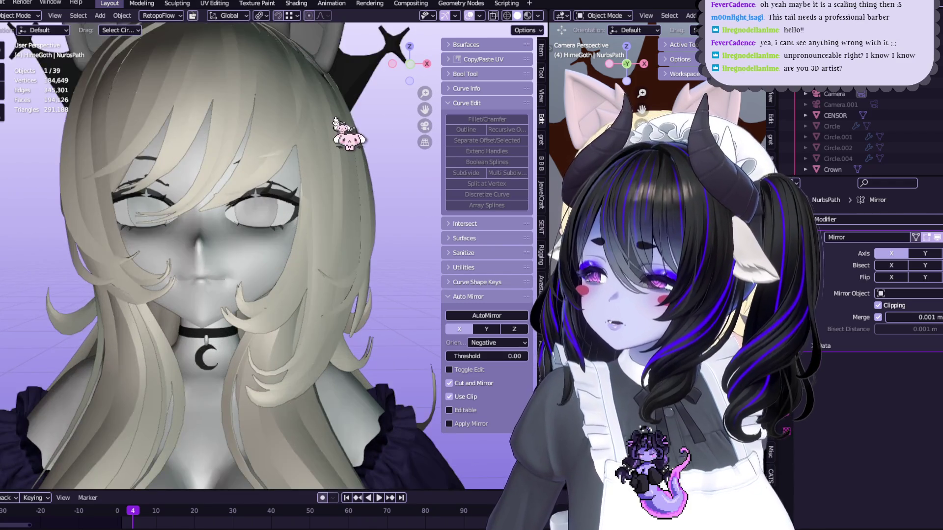
scroll(343, 129, "down", 3)
scroll(433, 117, "down", 3)
mouse_move(452, 147)
middle_mouse_down()
mouse_move(374, 154)
mouse_move(344, 230)
middle_mouse_up()
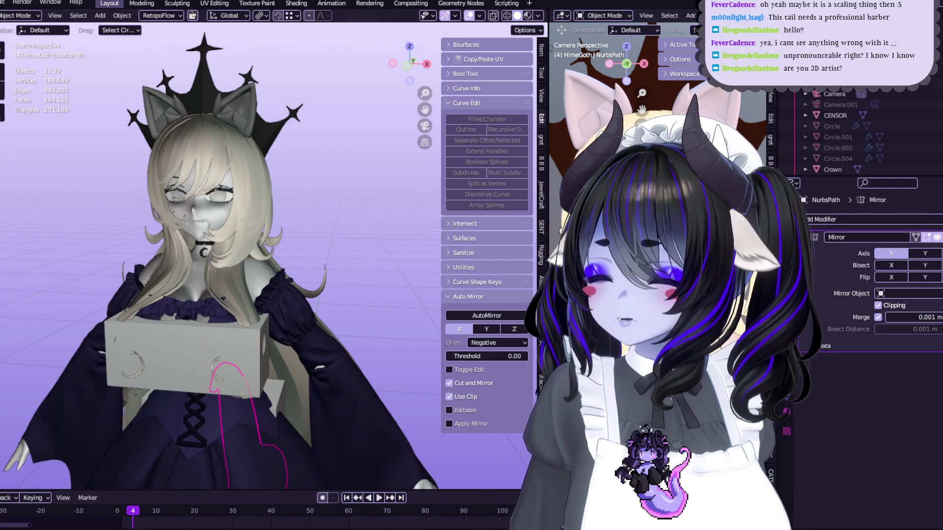
key("alt+Tab")
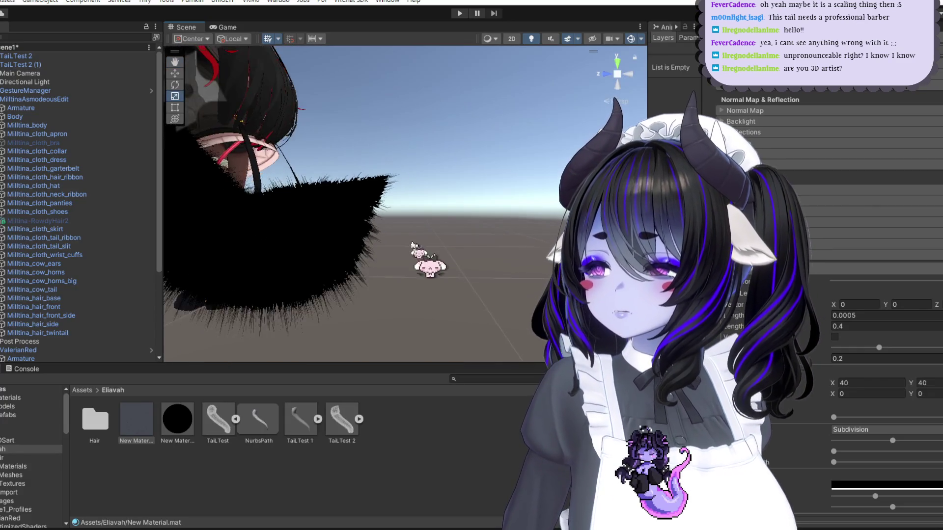
mouse_move(485, 285)
left_mouse_down("alt")
mouse_move(488, 320)
mouse_move(449, 291)
left_mouse_up("alt")
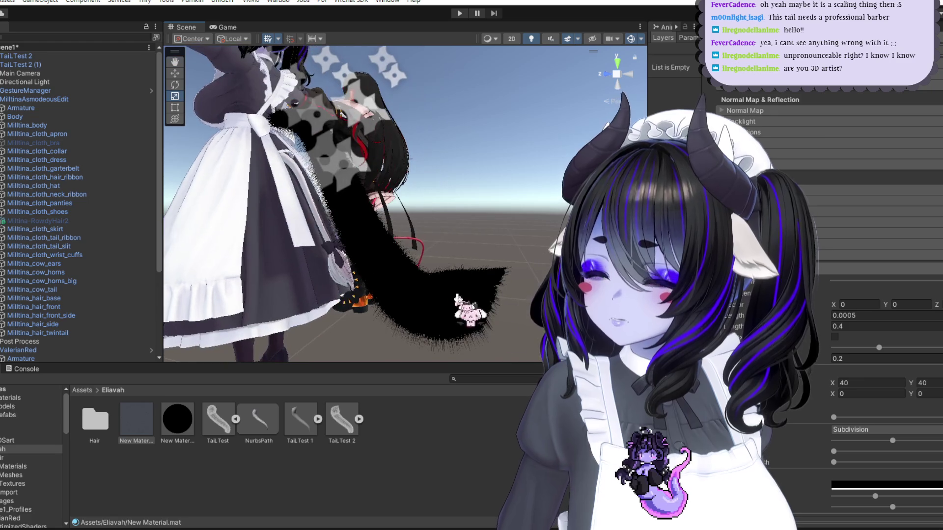
key("alt+Tab")
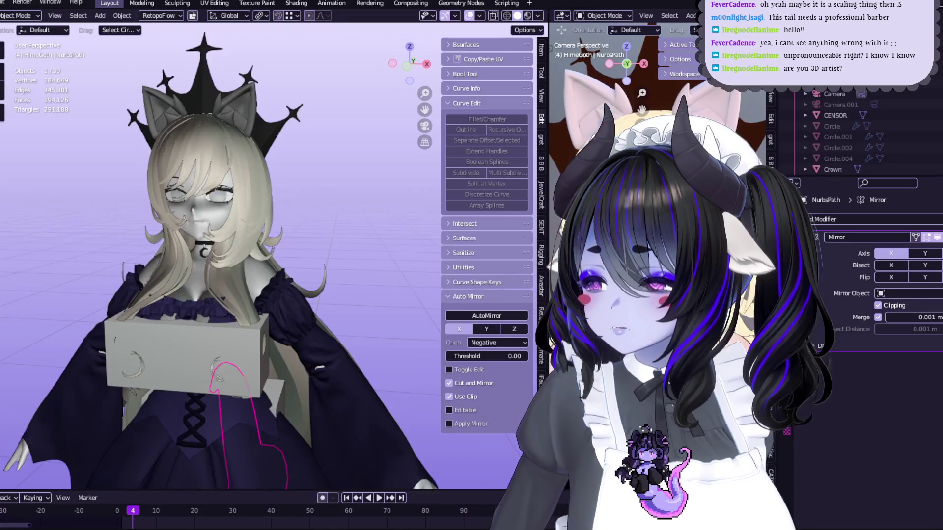
Step: Orbit around the character and tail, then switch to the UV Editing workspace
middle_click_drag(386, 351, 400, 353)
scroll(394, 330, "down", 4)
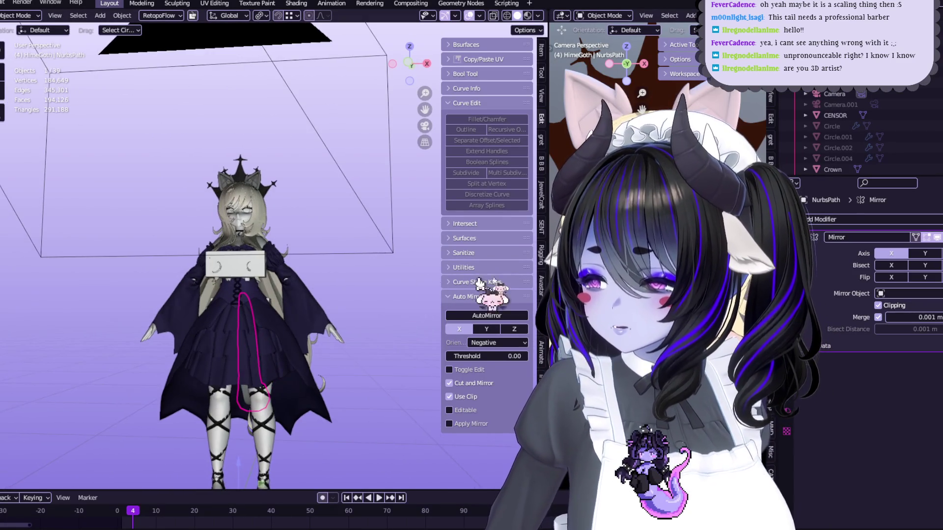
scroll(242, 220, "up", 3)
scroll(308, 234, "up", 2)
scroll(426, 121, "down", 4)
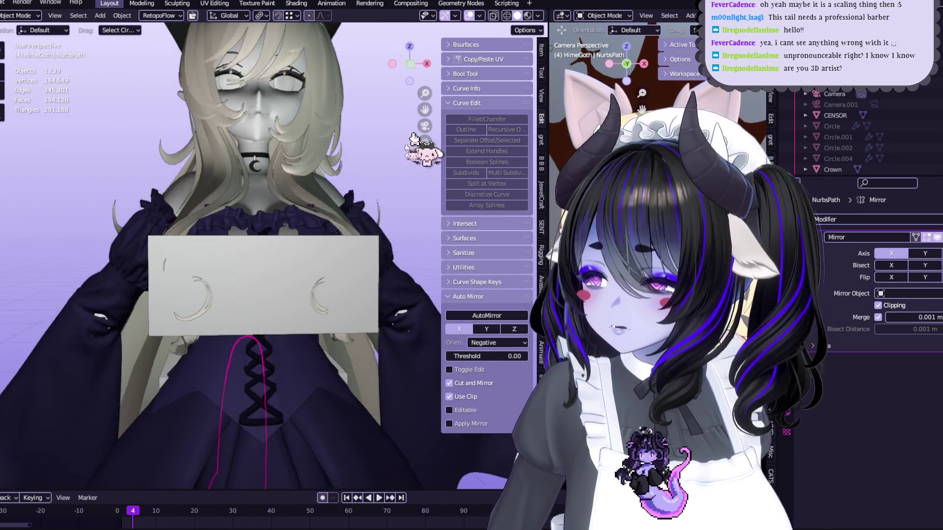
mouse_move(362, 253)
middle_mouse_down()
mouse_move(326, 253)
mouse_move(333, 242)
mouse_move(368, 263)
middle_mouse_up()
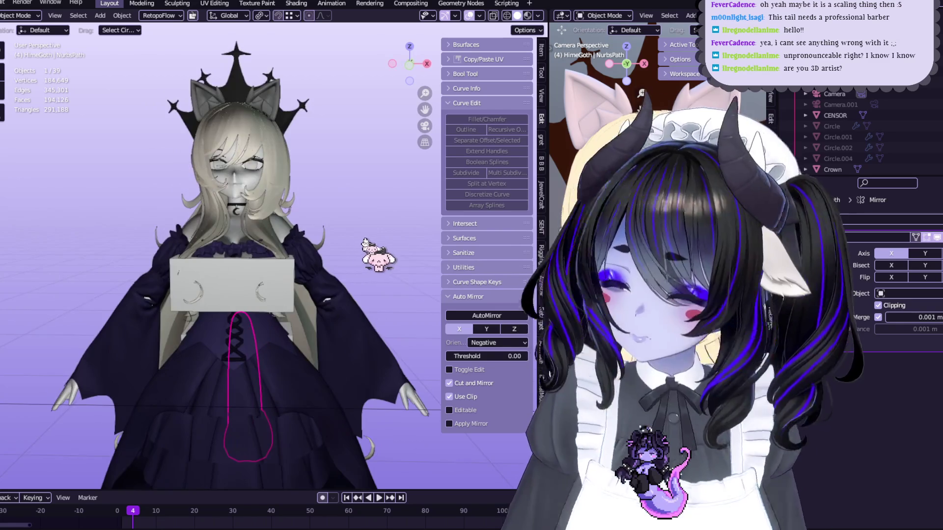
scroll(385, 294, "down", 3)
middle_click_drag(385, 295, 348, 276)
middle_click_drag(258, 269, 243, 272)
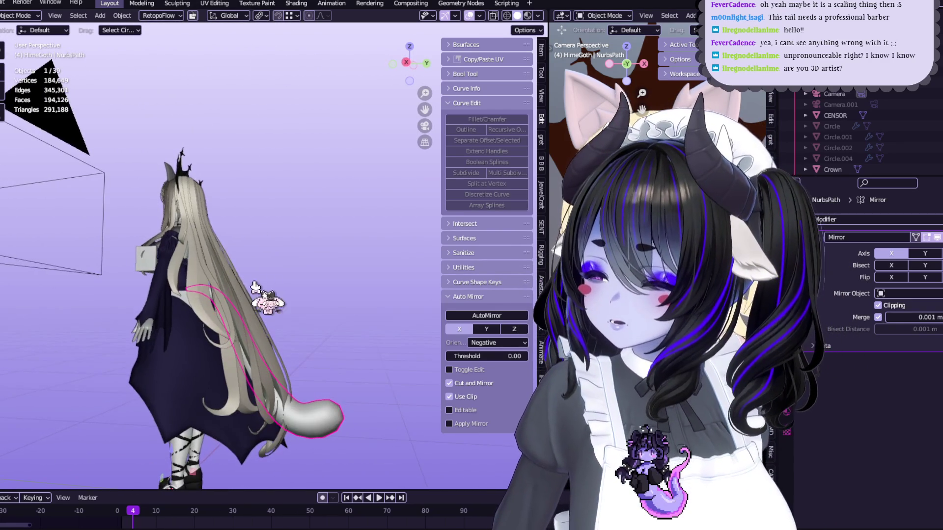
left_click(214, 3)
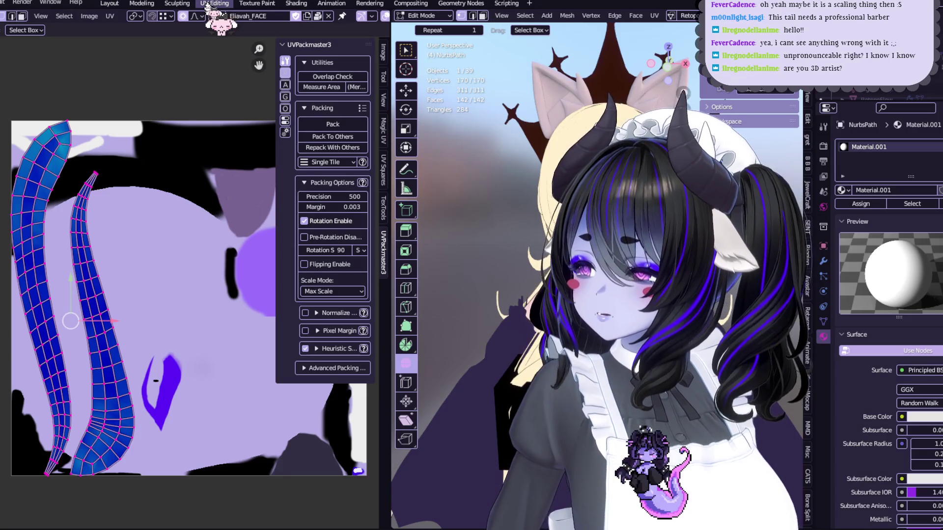
Step: Check the tail's modifiers, convert the tail path to a mesh, then try and undo a UV unwrap
mouse_move(422, 162)
middle_mouse_down()
mouse_move(430, 226)
mouse_move(526, 358)
mouse_move(491, 441)
mouse_move(490, 373)
mouse_move(471, 344)
middle_mouse_up()
left_click(823, 260)
key("Tab")
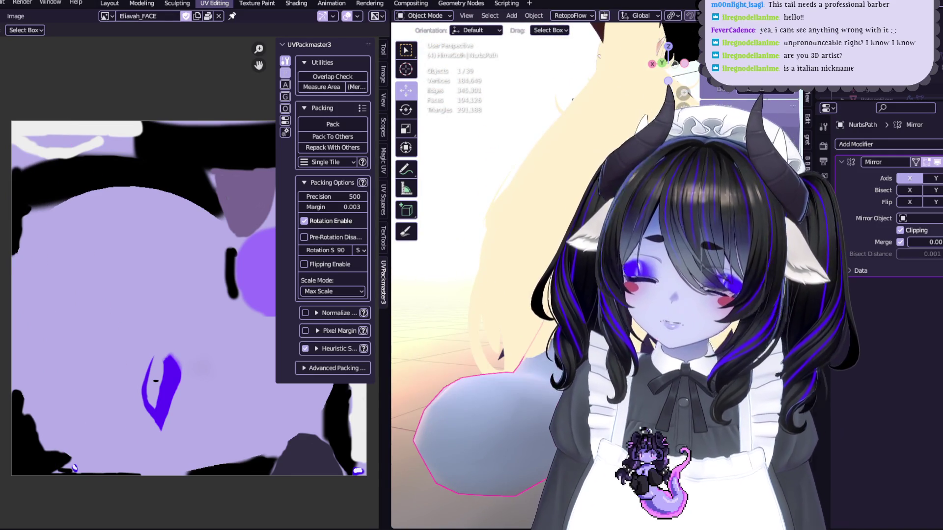
key("Tab")
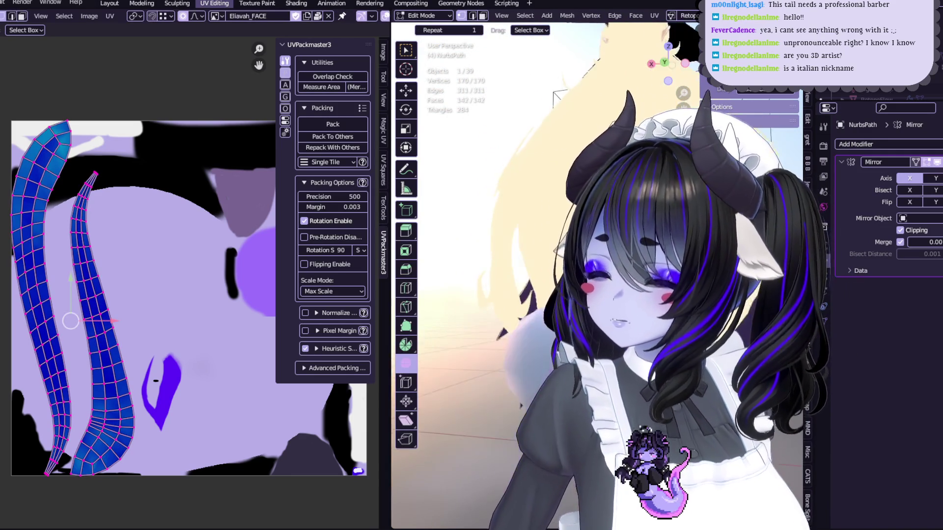
middle_click_drag(472, 344, 479, 339)
key("Tab")
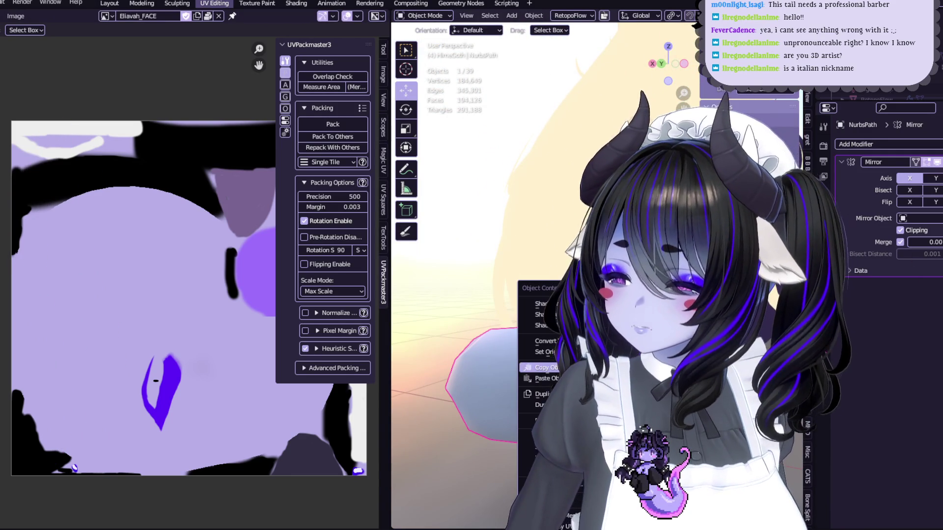
left_click(580, 341)
key("Tab")
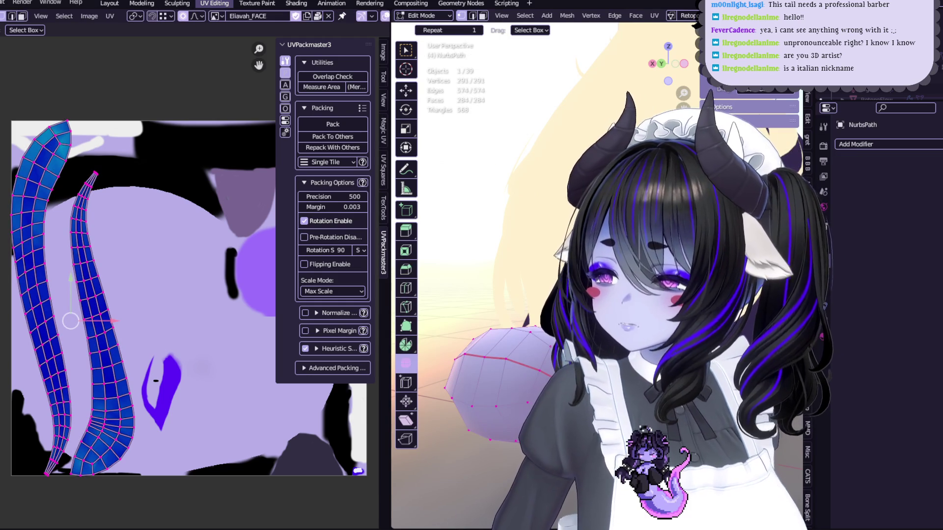
left_click(654, 16)
left_click(672, 27)
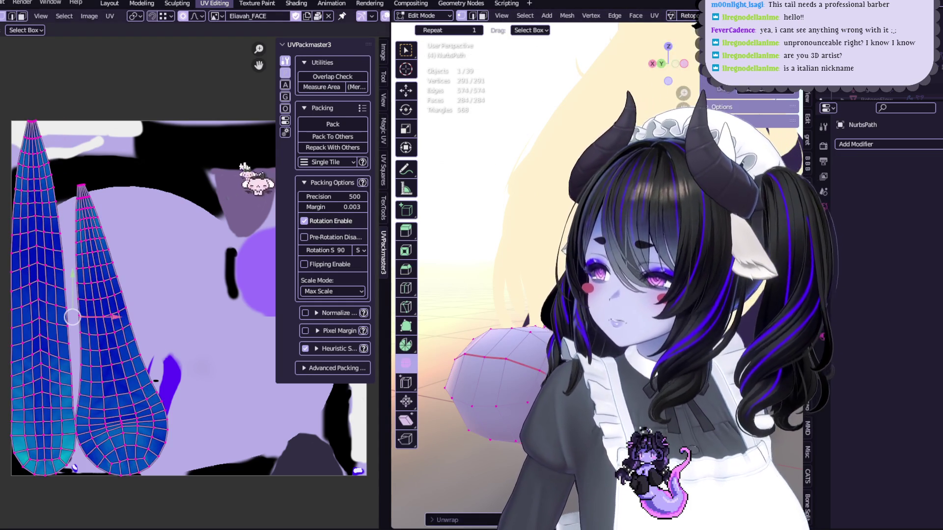
key("ctrl+z")
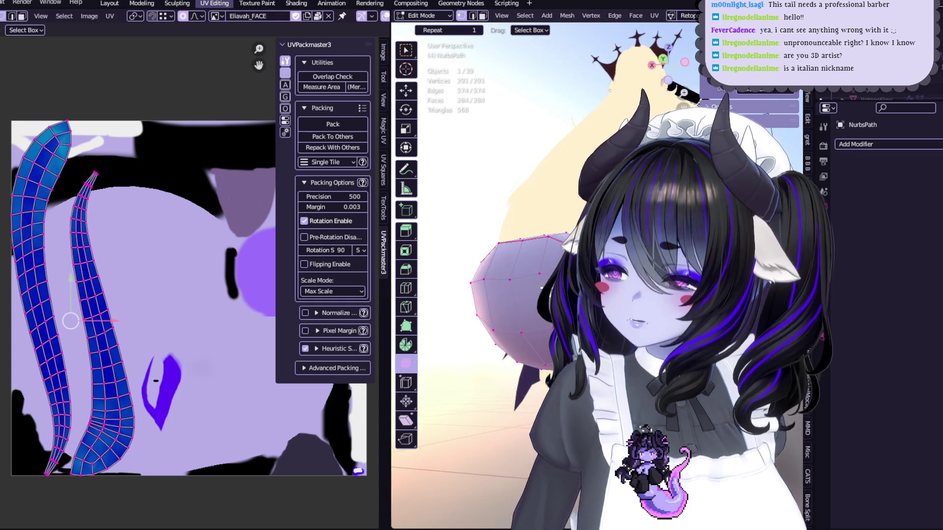
Step: Add a Mirror modifier to the tail and isolate it in Local View for mesh editing
key("slash")
key("Tab")
key("ctrl+shift+m")
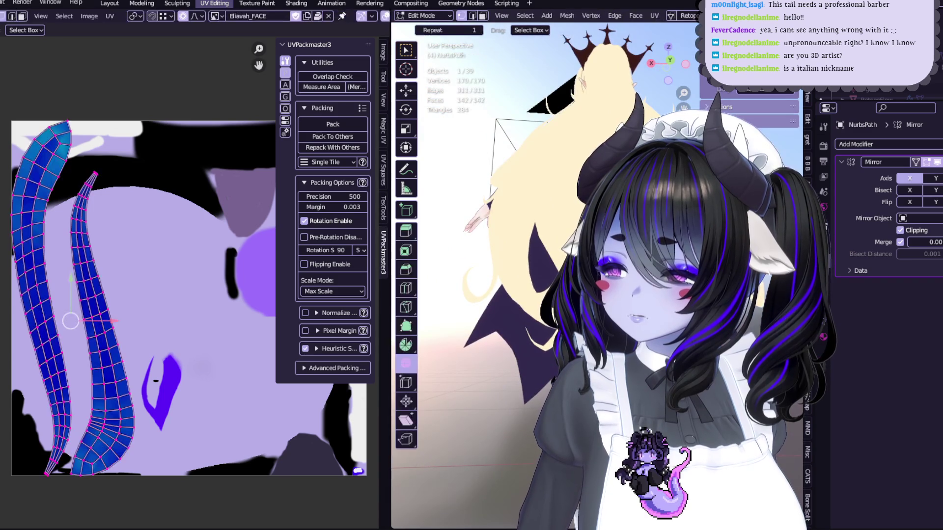
key("Tab")
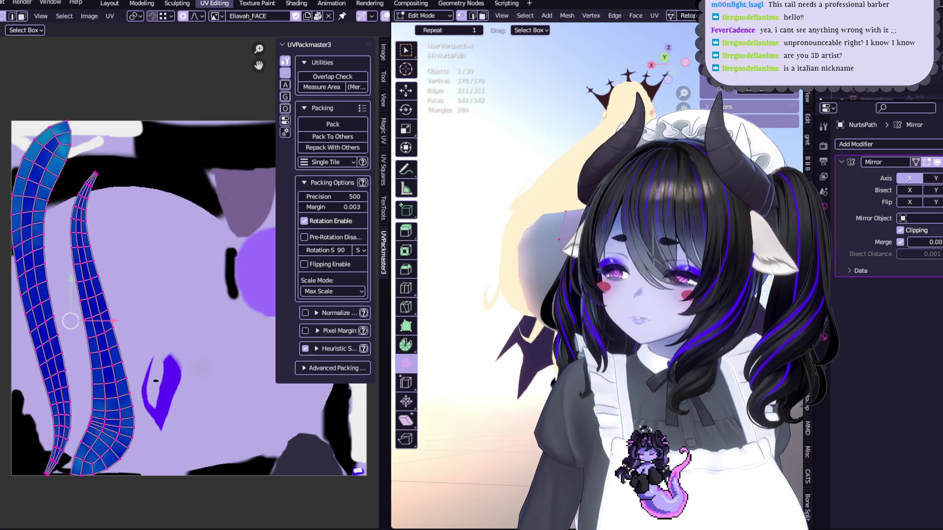
key("KP_Divide")
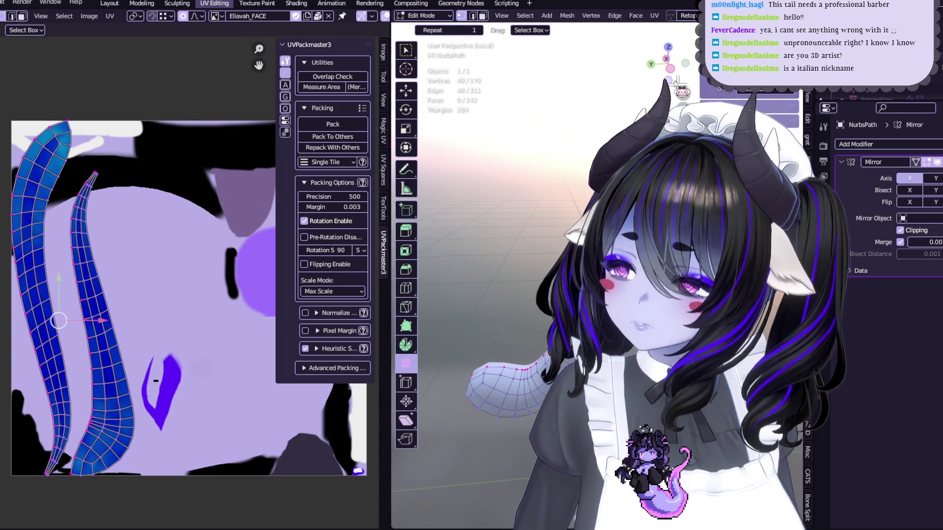
Step: View the tail from the side and unwrap it into a single UV island
key("ctrl+KP_3")
scroll(540, 15, "down", 5)
scroll(540, 15, "down", 3)
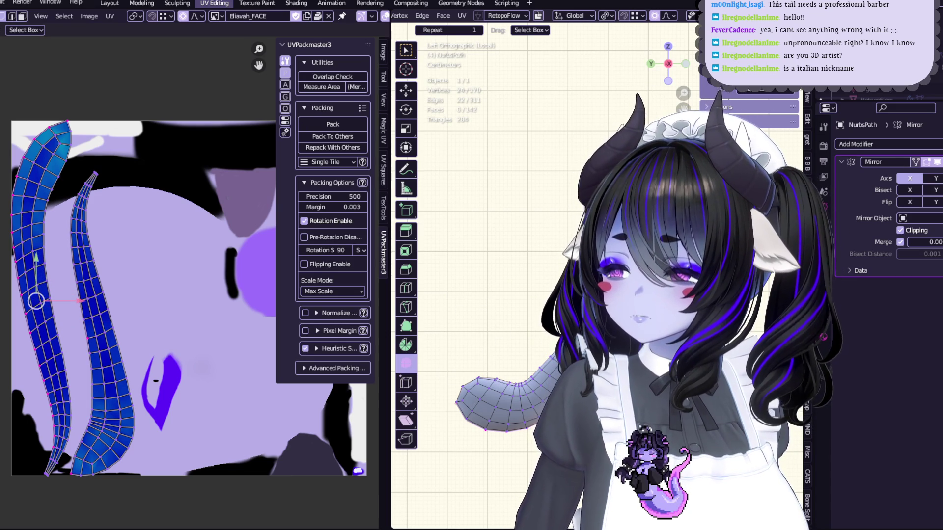
middle_click_drag(491, 245, 555, 228)
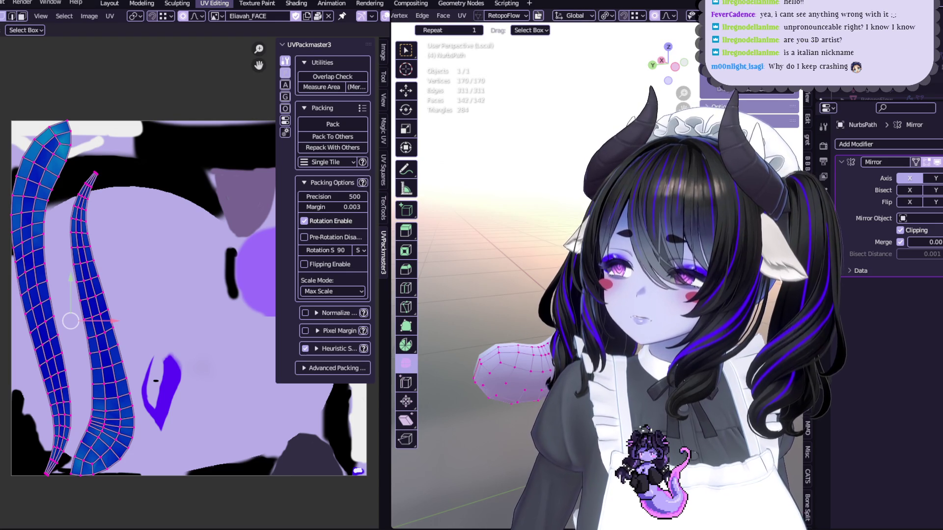
left_click(513, 15)
key("u")
key("Return")
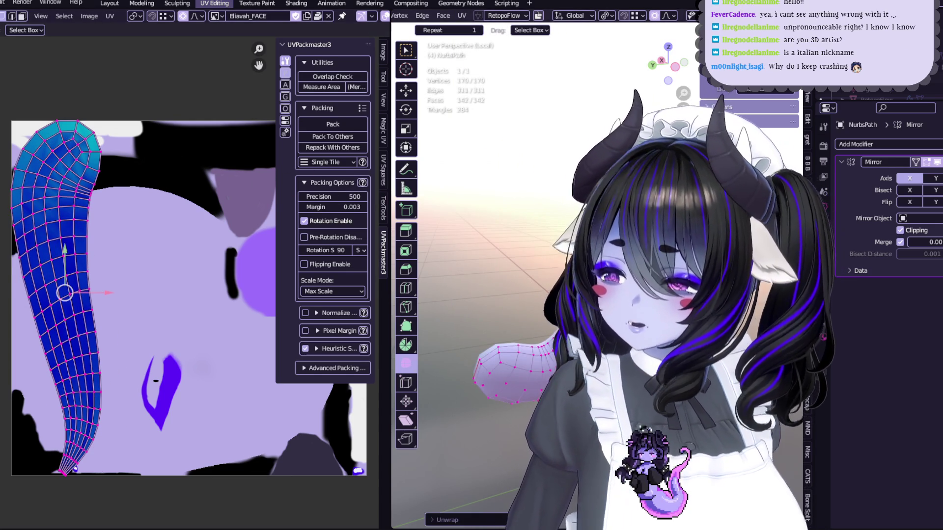
middle_click_drag(519, 281, 551, 268)
middle_click_drag(147, 295, 156, 311)
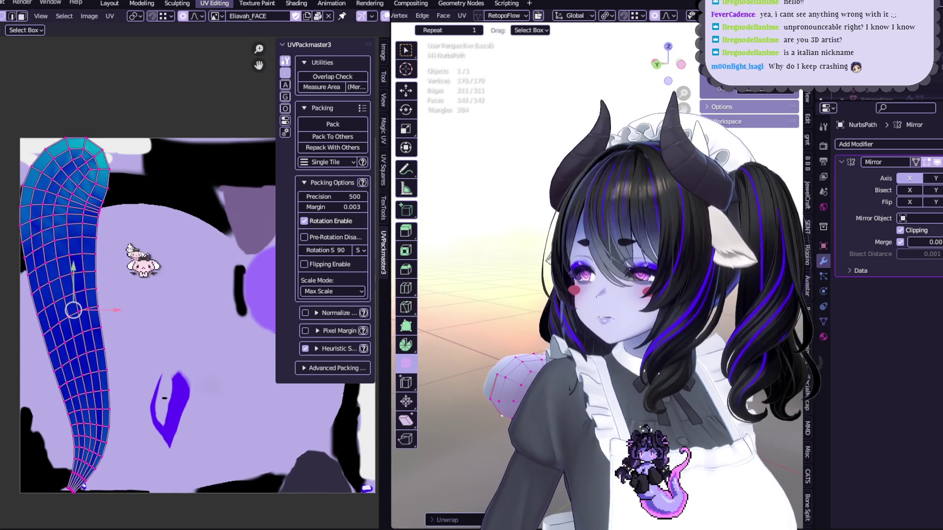
middle_click_drag(551, 268, 537, 261)
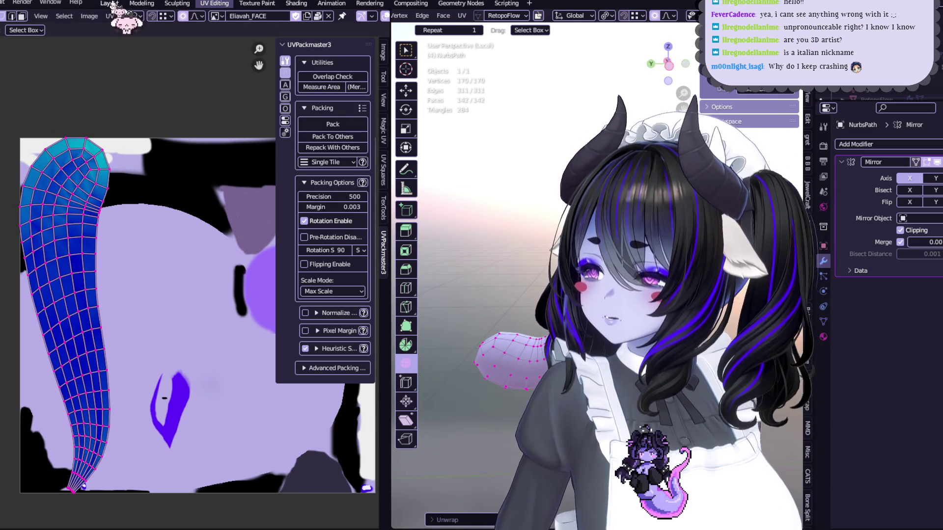
Step: Back in the Layout workspace, convert the tail curve to a mesh
left_click(110, 4)
mouse_move(337, 257)
middle_mouse_down()
mouse_move(334, 285)
mouse_move(269, 383)
mouse_move(306, 351)
middle_mouse_up()
scroll(331, 299, "up", 2)
right_click(311, 328)
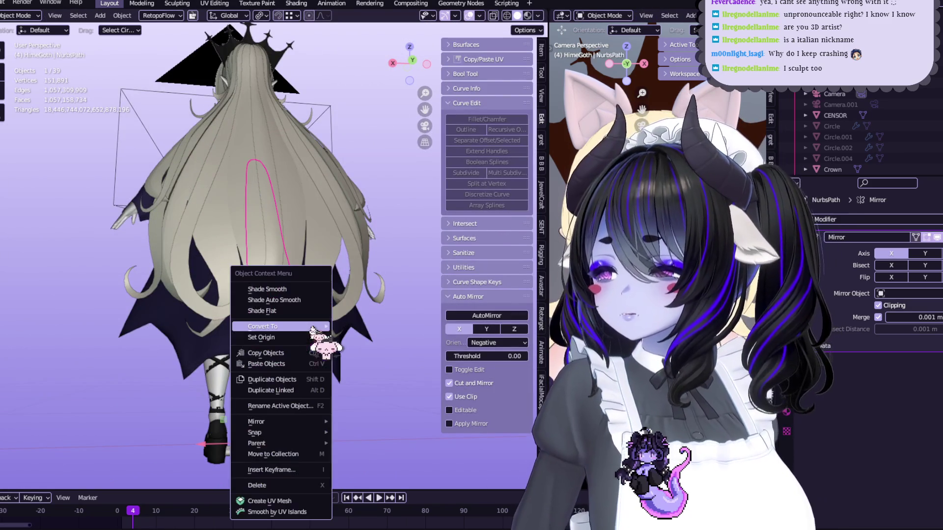
mouse_move(312, 328)
left_click(343, 339)
middle_click_drag(357, 312, 343, 275)
Step: Export the tail as FBX, overwriting TaiLTest.fbx, and return to Unity
left_click(5, 3)
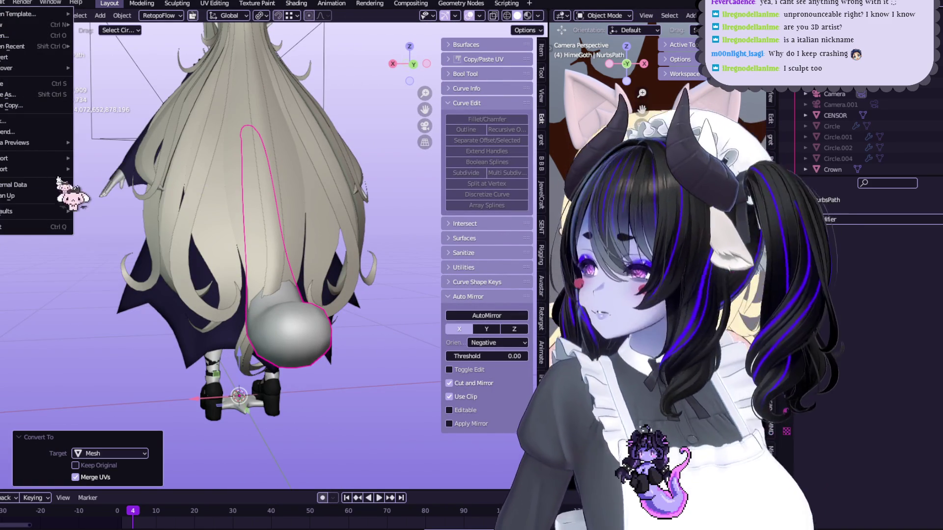
mouse_move(59, 169)
left_click(96, 199)
key("Escape")
left_click(4, 3)
mouse_move(49, 169)
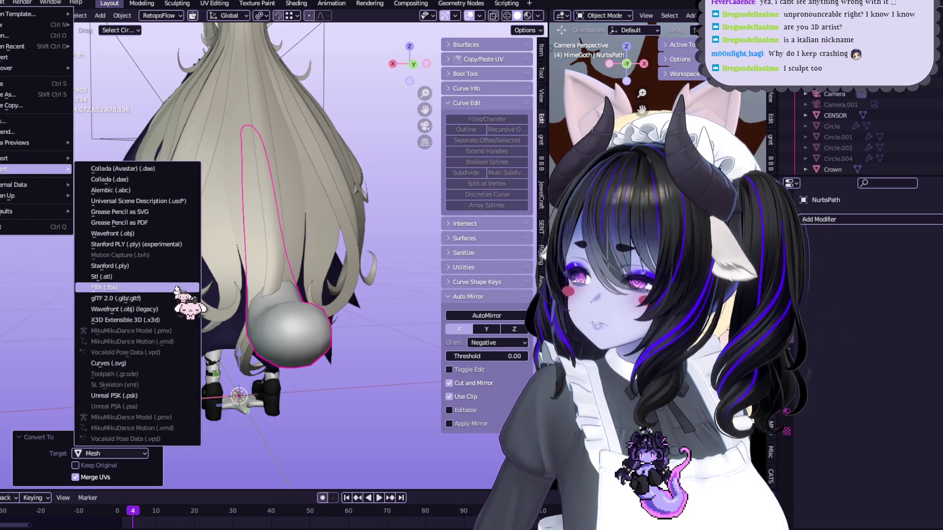
left_click(176, 288)
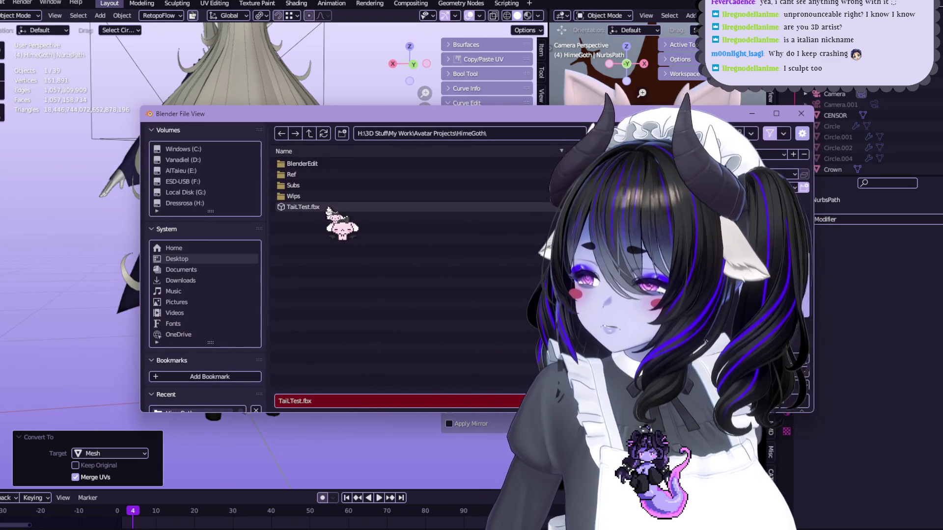
double_click(327, 208)
key("alt+Tab")
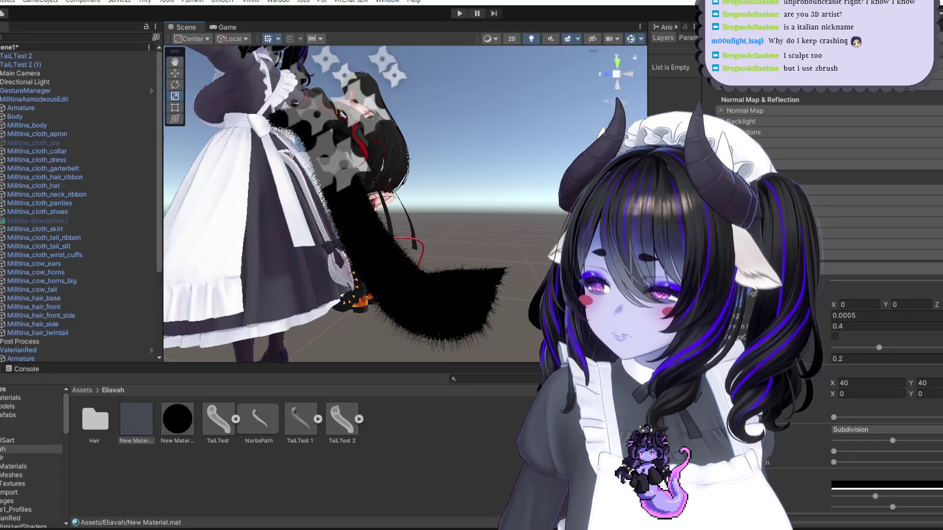
Step: Delete the TaiL Test 2 and TaiL Test 2 (1) objects from the scene
left_click(344, 427)
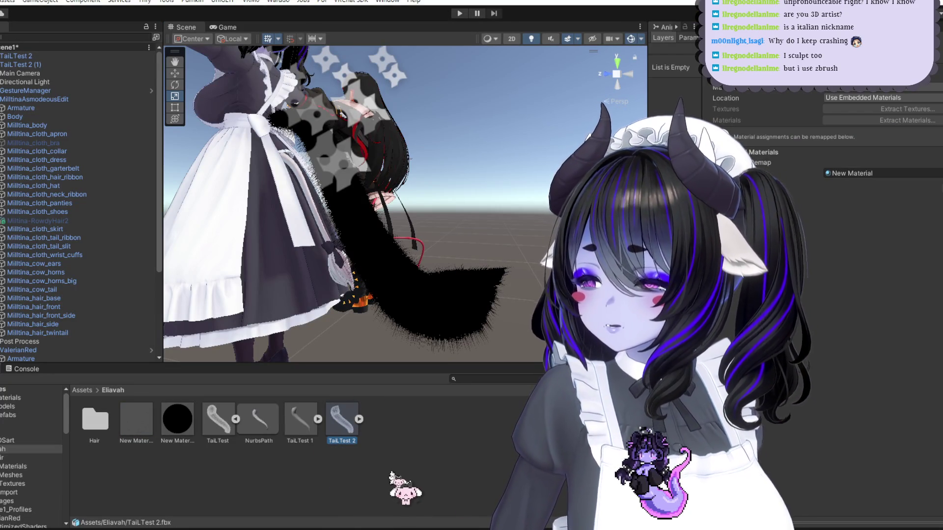
key("Delete")
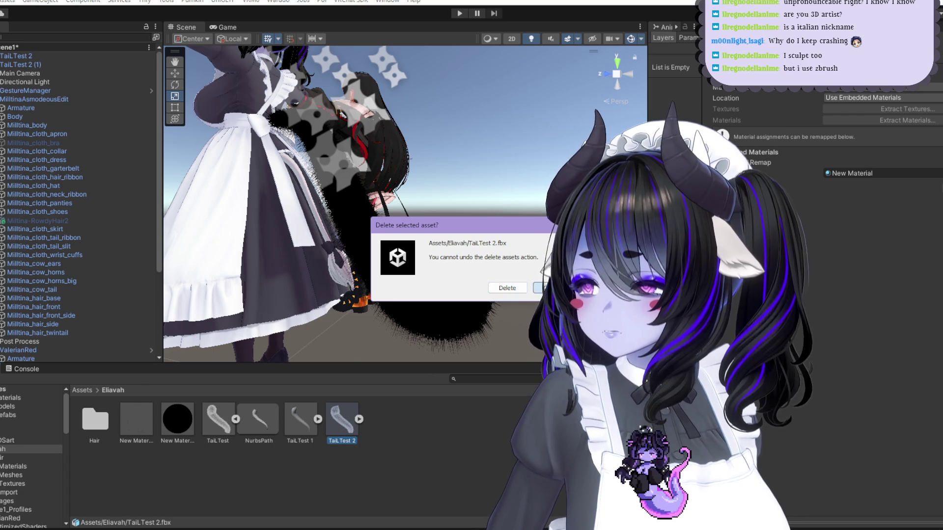
key("Escape")
left_click(72, 64)
key("Delete")
left_click(73, 56)
key("Delete")
Step: Delete the TaiL Test 2 and TaiL Test 1 assets from the project
left_click(340, 421)
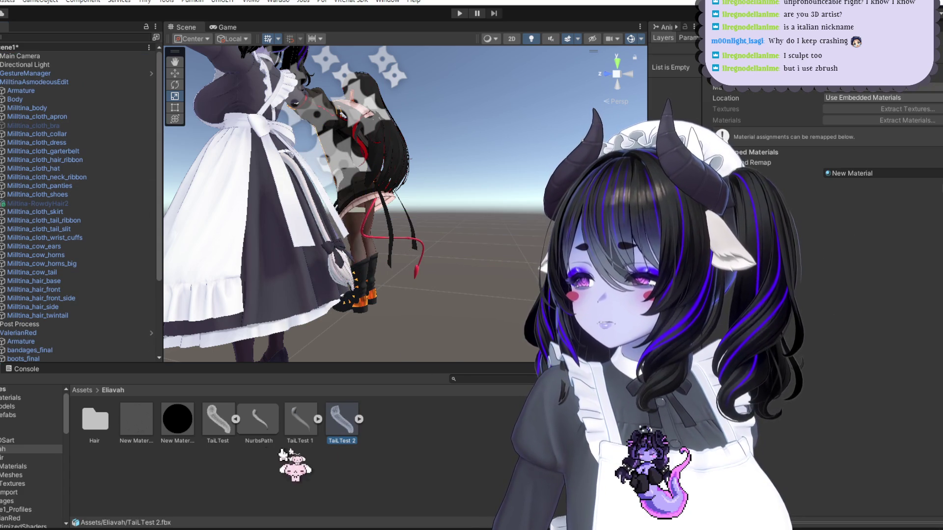
right_click_drag(426, 372, 393, 270)
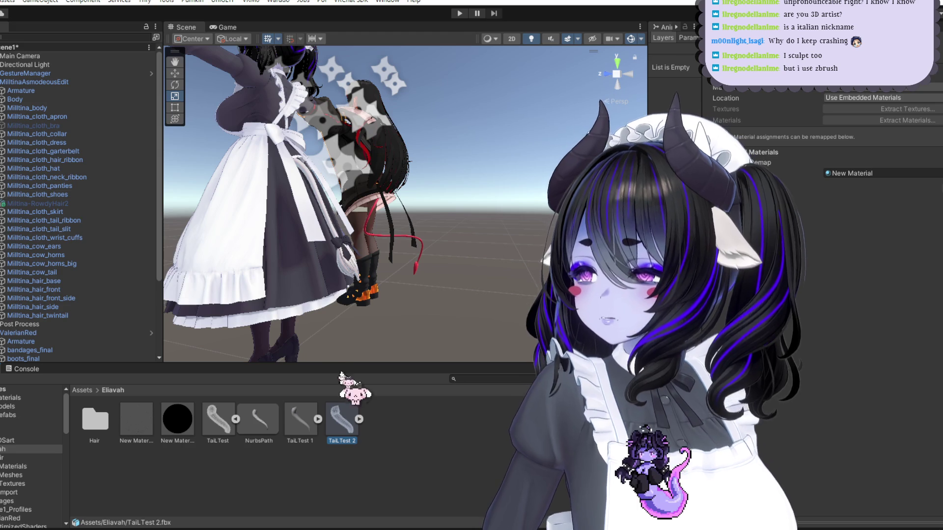
key("Delete")
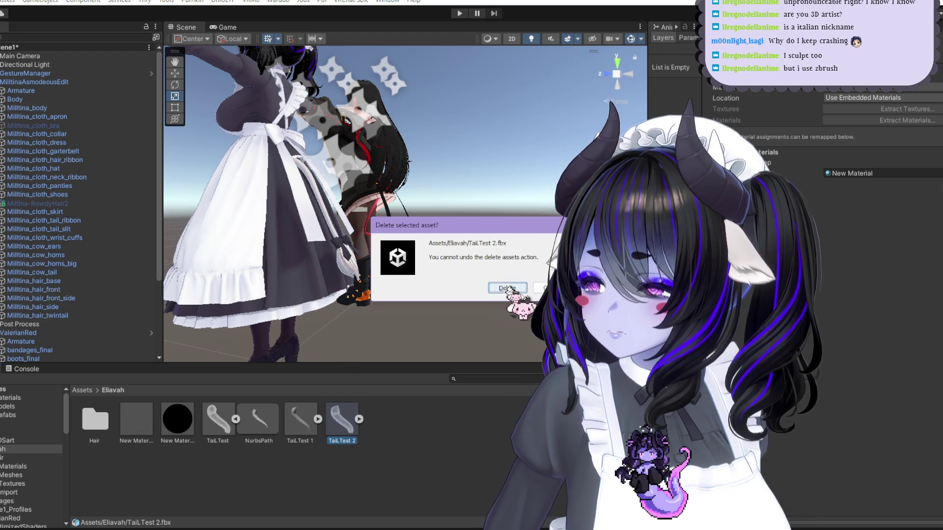
left_click(507, 289)
left_click(300, 421)
key("Delete")
left_click(507, 289)
left_click(258, 424)
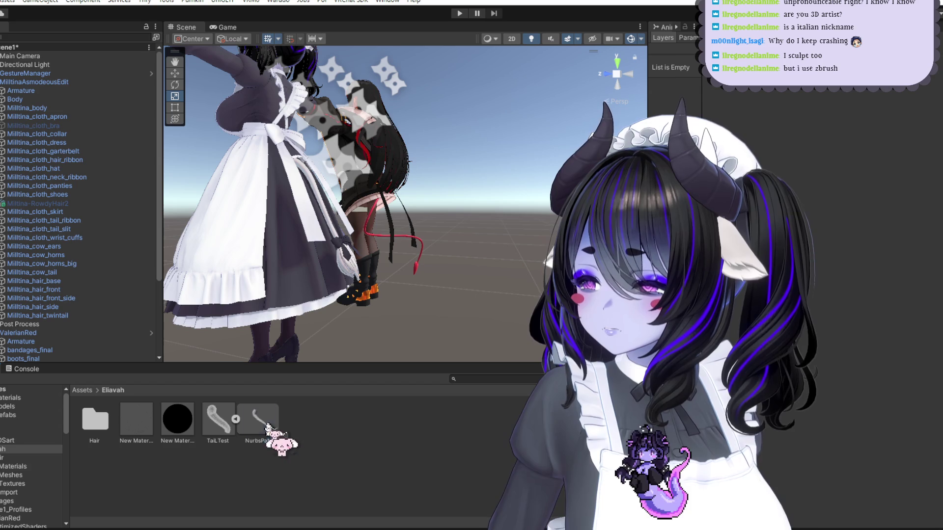
Step: Delete the old TaiLTest asset and import the fresh TailTest.fbx from File Explorer
left_click(218, 421)
key("Delete")
left_click(490, 288)
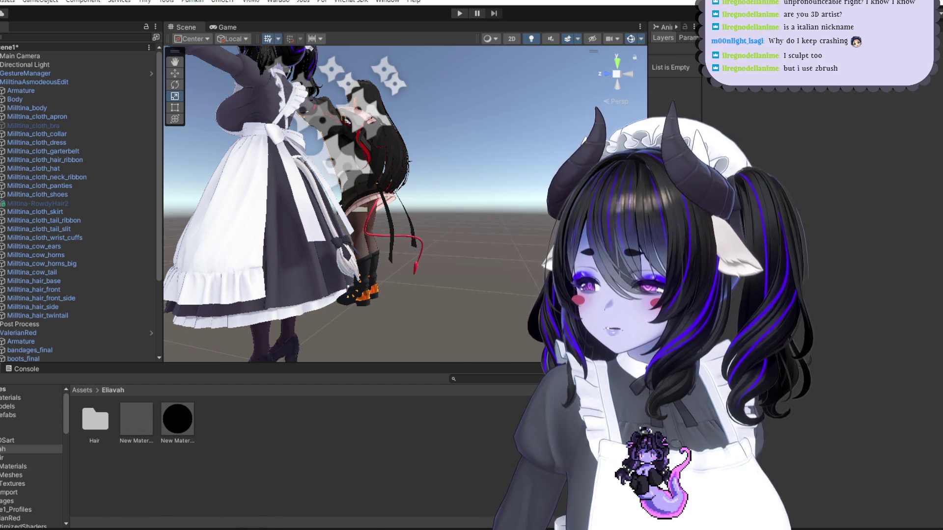
key("alt+Tab")
mouse_move(231, 388)
left_mouse_down()
mouse_move(357, 495)
mouse_move(360, 516)
mouse_move(371, 511)
left_mouse_up()
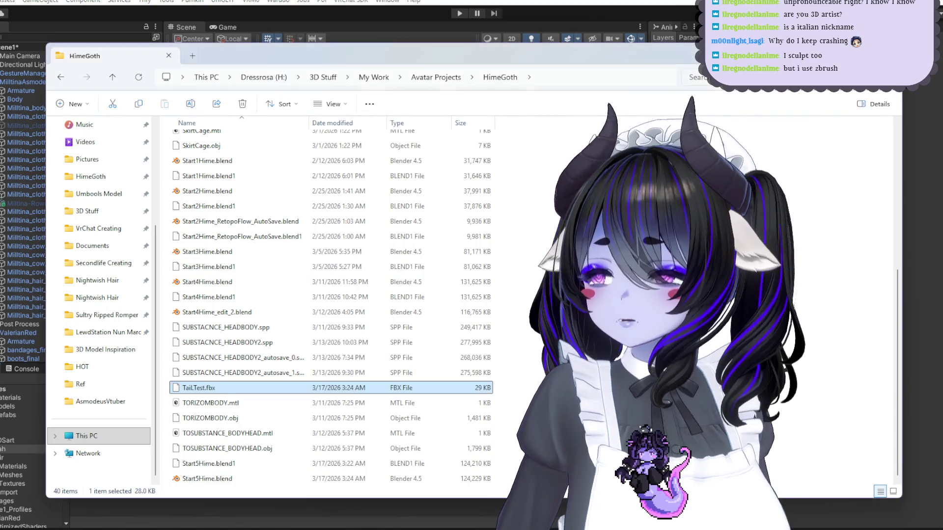
left_click(221, 432)
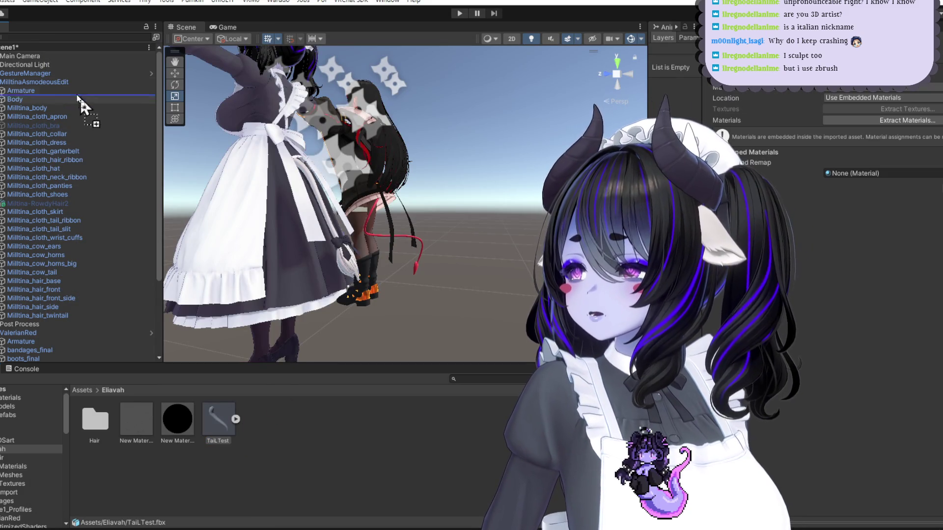
Step: Place TaiLTest at the scene root, zero its position, and apply the fur material
left_click_drag(49, 80, 28, 47)
mouse_move(372, 191)
left_mouse_down()
mouse_move(372, 173)
mouse_move(372, 184)
left_mouse_up()
left_click(175, 73)
key("ctrl+z")
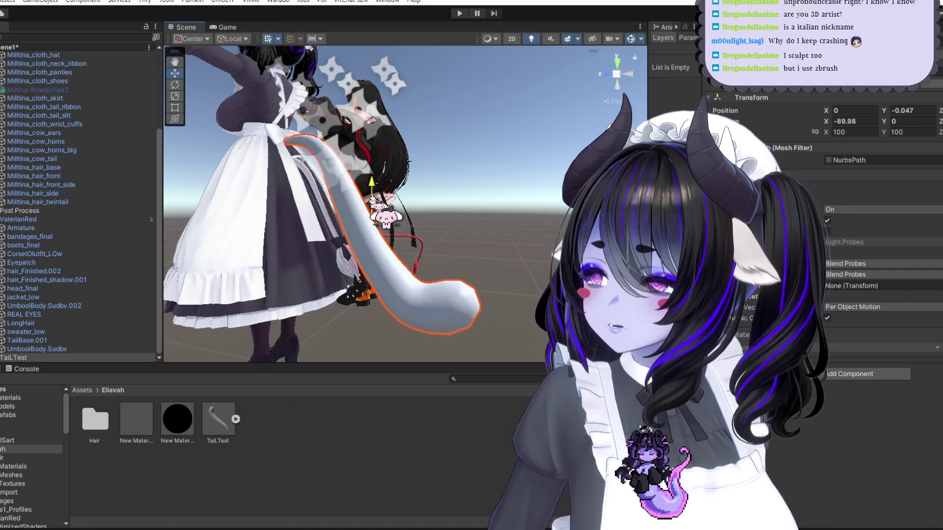
mouse_move(138, 420)
left_mouse_down()
mouse_move(433, 306)
mouse_move(358, 283)
mouse_move(457, 282)
mouse_move(471, 301)
mouse_move(271, 203)
left_mouse_up()
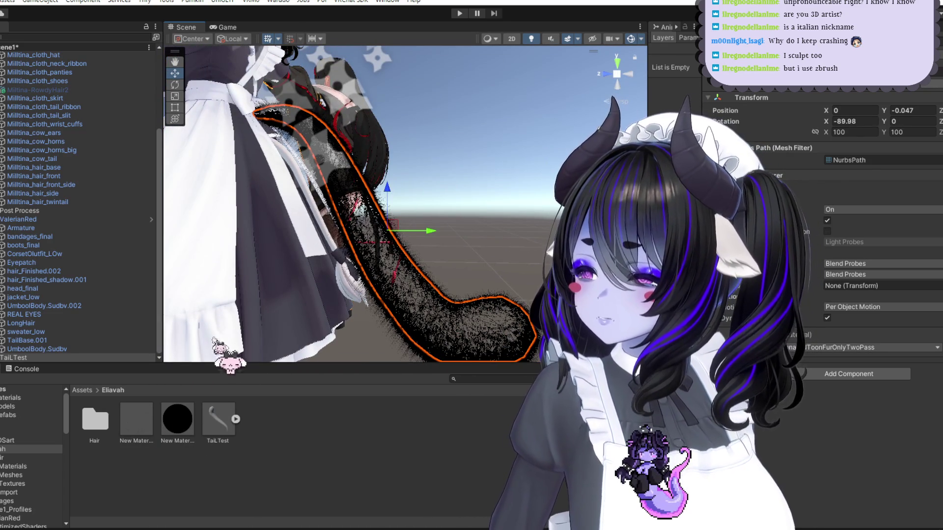
scroll(63, 94, "up", 5)
scroll(64, 86, "down", 5)
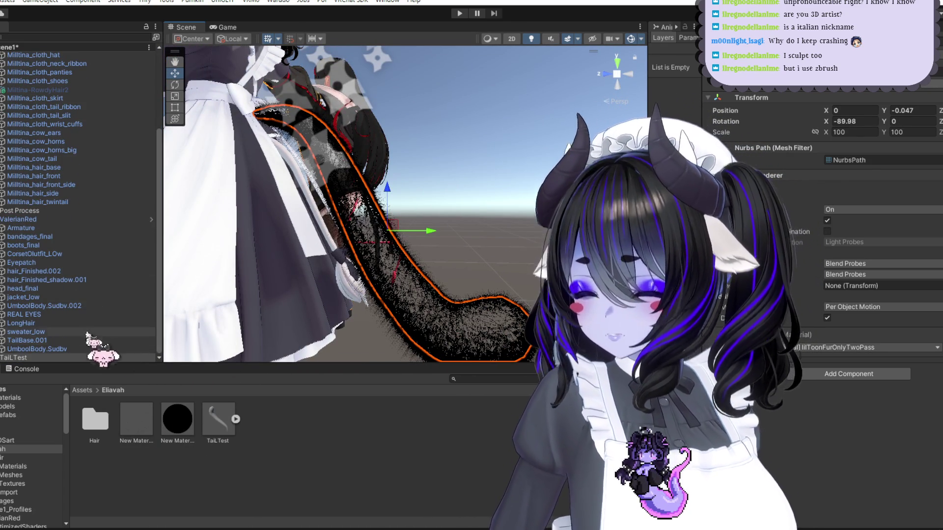
Step: Duplicate the TaiLTest tail and give the copy the black New Material
right_click(32, 357)
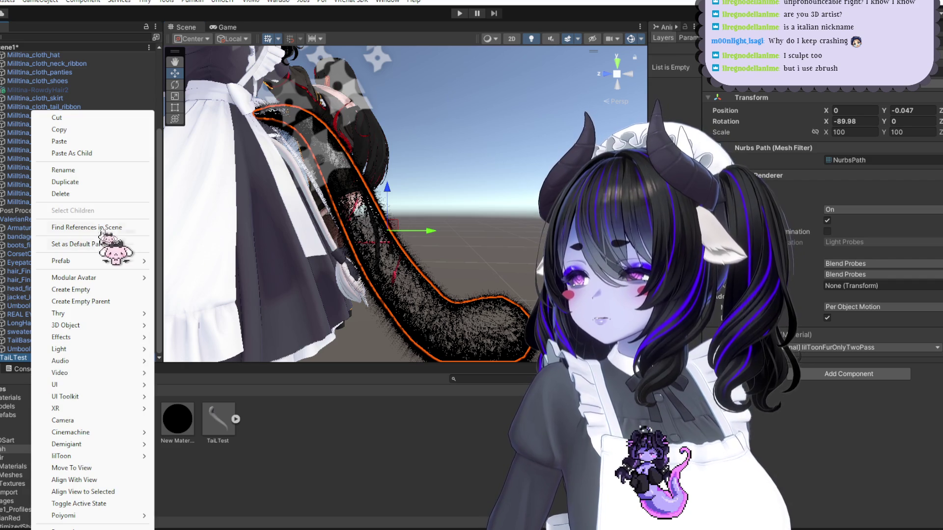
left_click(118, 182)
mouse_move(184, 425)
left_mouse_down()
mouse_move(42, 389)
mouse_move(25, 362)
mouse_move(491, 289)
mouse_move(470, 288)
left_mouse_up()
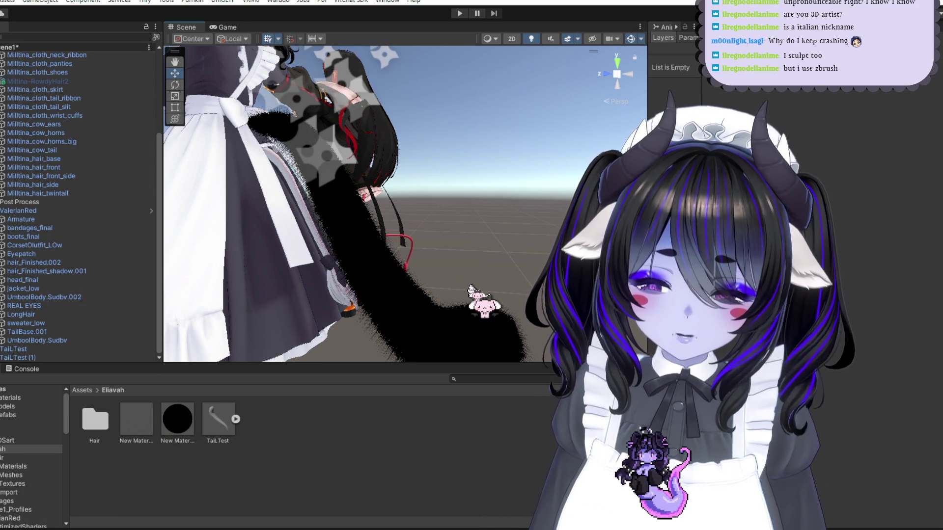
mouse_move(417, 212)
left_mouse_down("alt")
mouse_move(416, 192)
mouse_move(427, 208)
mouse_move(432, 196)
mouse_move(451, 212)
mouse_move(452, 185)
mouse_move(481, 232)
mouse_move(471, 204)
mouse_move(482, 326)
mouse_move(477, 227)
mouse_move(542, 297)
mouse_move(518, 227)
mouse_move(373, 314)
mouse_move(162, 402)
left_mouse_up("alt")
Step: Change New Material's fur value to 0.12 in the lilToon inspector and compare with the reference image
left_click(136, 420)
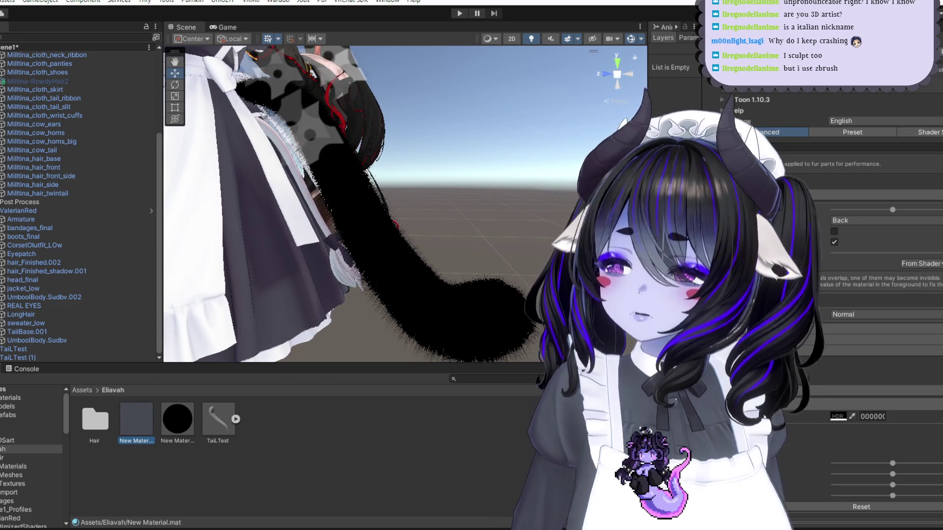
scroll(826, 290, "down", 15)
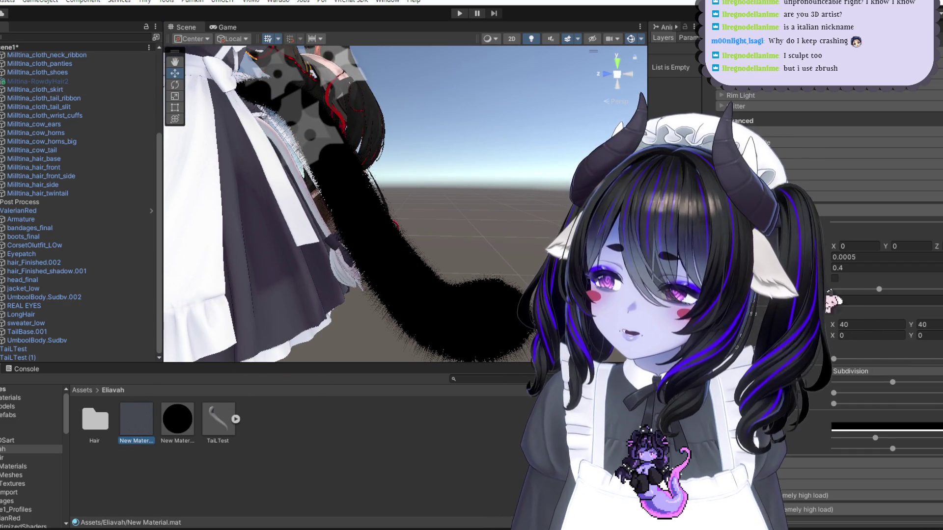
type("-0.03")
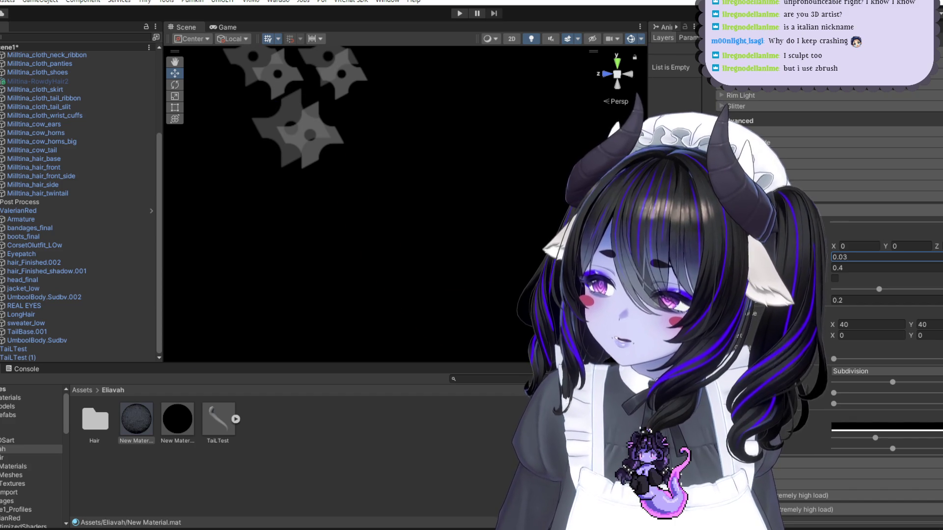
type("0")
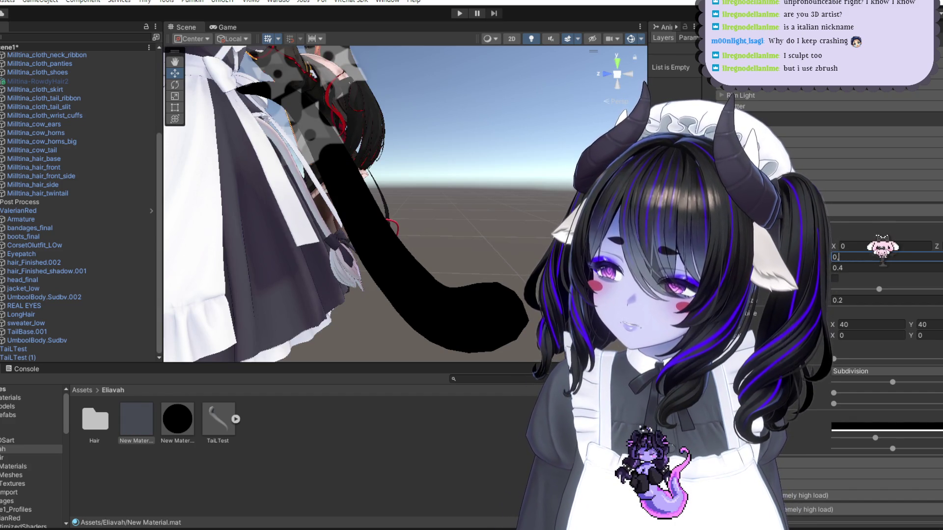
type("12")
scroll(452, 196, "down", 5)
key("alt+Tab")
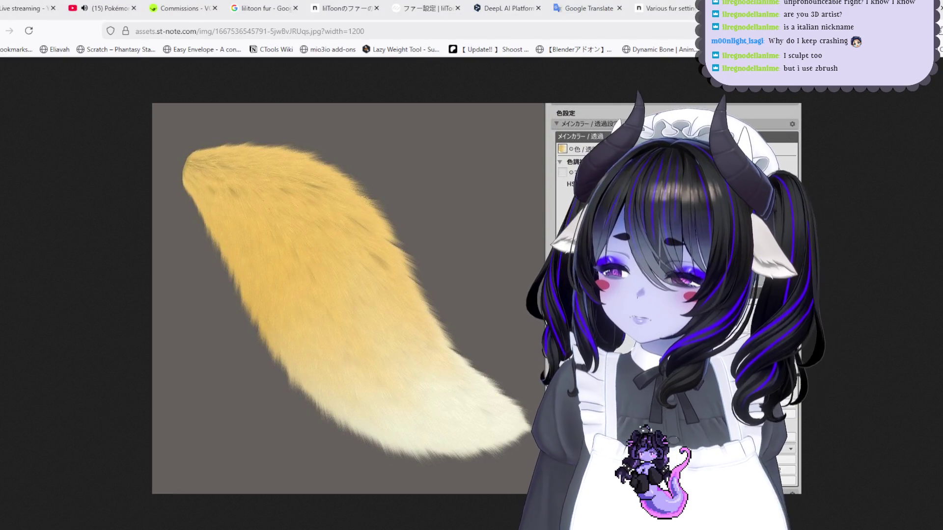
key("alt+Tab")
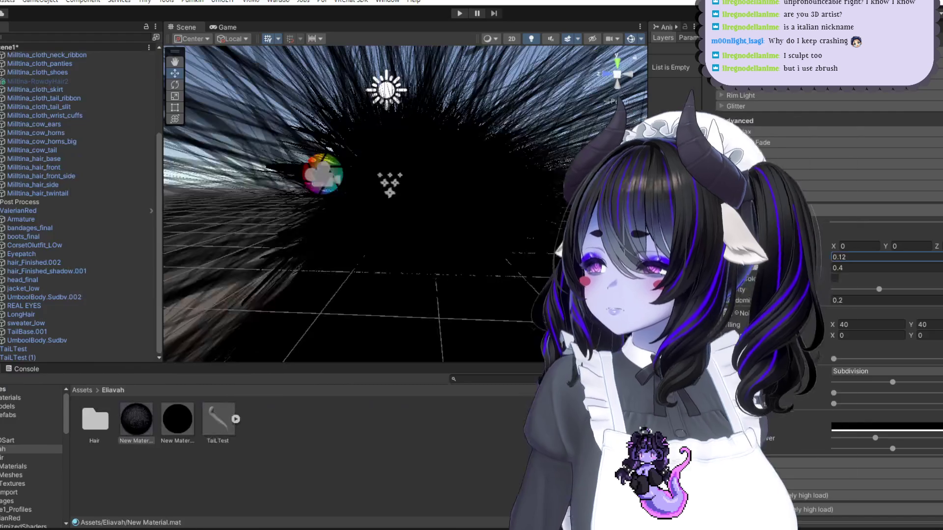
Step: Restore the fur value to 0.12 and preview New Material on the avatar's torso
scroll(504, 210, "up", 5)
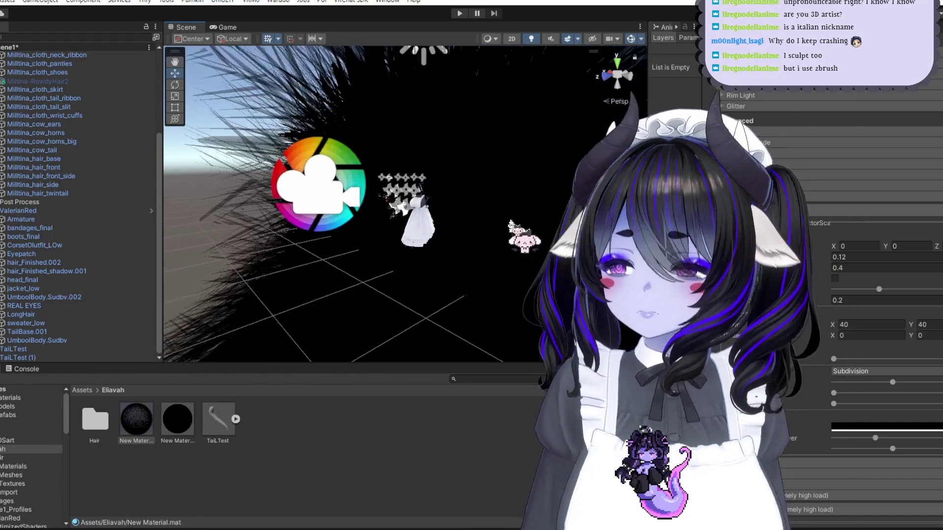
scroll(338, 197, "down", 6)
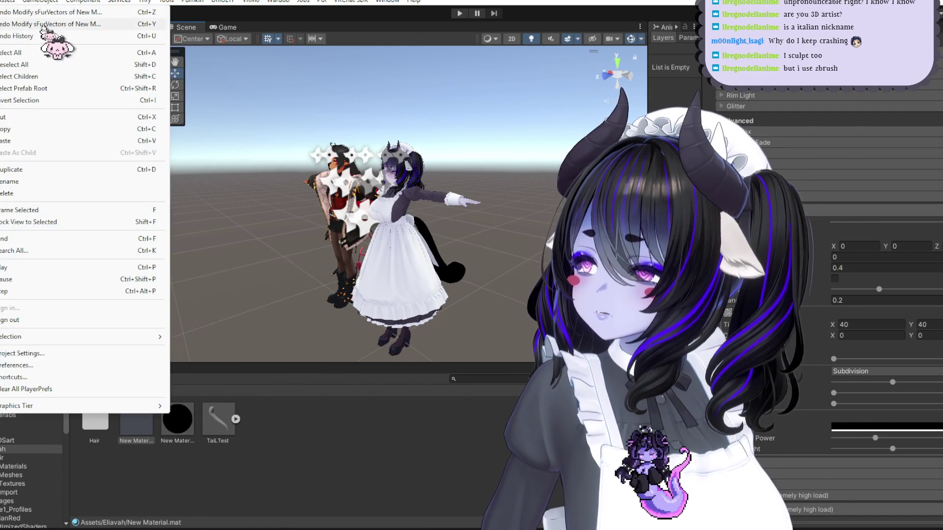
key("ctrl+z")
mouse_move(178, 418)
left_mouse_down()
mouse_move(434, 290)
mouse_move(444, 263)
left_mouse_up()
mouse_move(446, 261)
middle_mouse_down()
mouse_move(408, 257)
mouse_move(422, 246)
middle_mouse_up()
scroll(422, 246, "up", 5)
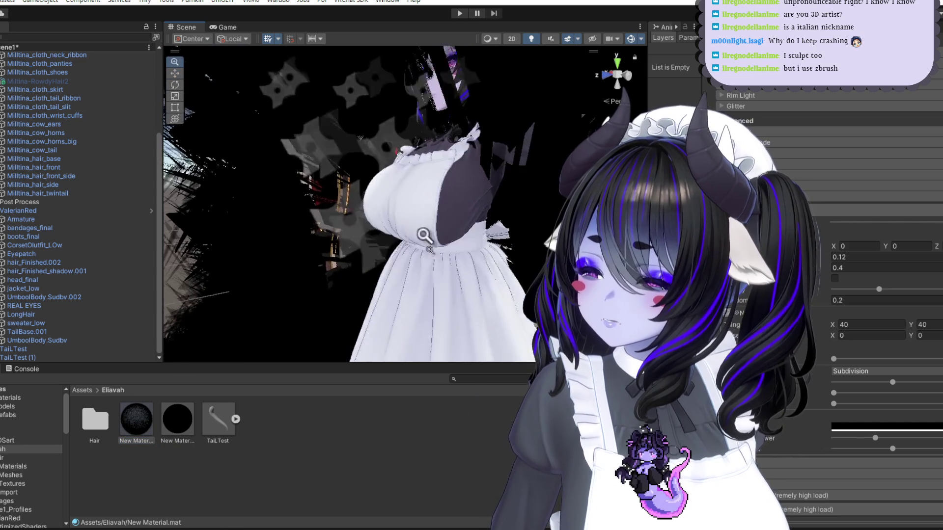
mouse_move(164, 419)
left_mouse_down()
mouse_move(401, 328)
mouse_move(180, 414)
left_mouse_up()
scroll(249, 227, "down", 5)
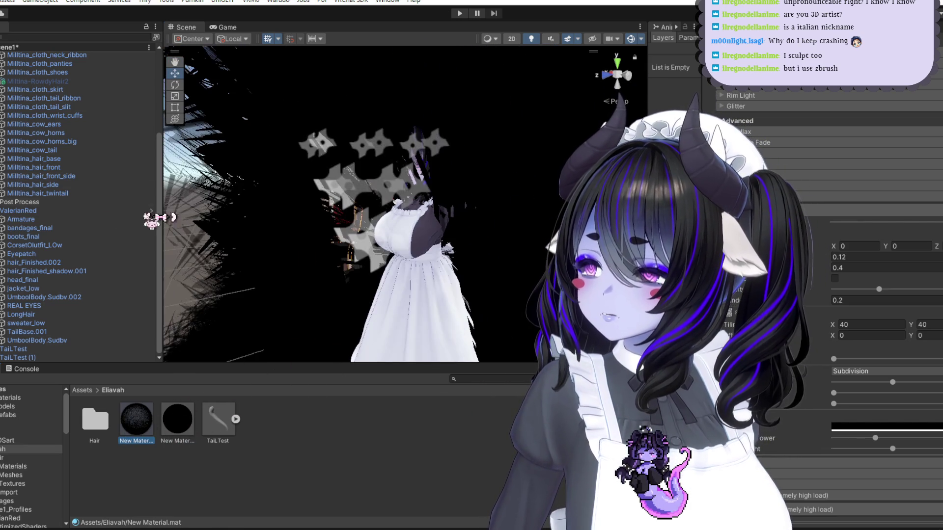
Step: Preview the black fur material on the left avatar's body and jacket
left_click(83, 349)
left_click_drag(383, 248, 392, 243, "alt")
mouse_move(139, 420)
left_mouse_down()
mouse_move(505, 208)
mouse_move(560, 284)
left_mouse_up()
mouse_move(352, 153)
left_mouse_down()
mouse_move(349, 293)
mouse_move(364, 263)
mouse_move(356, 303)
mouse_move(348, 286)
mouse_move(319, 344)
mouse_move(255, 351)
left_mouse_up()
key("f")
mouse_move(162, 404)
left_mouse_down()
mouse_move(402, 290)
mouse_move(521, 249)
mouse_move(389, 173)
mouse_move(391, 278)
mouse_move(447, 319)
mouse_move(450, 283)
left_mouse_up()
mouse_move(385, 321)
left_mouse_down()
mouse_move(295, 354)
mouse_move(139, 432)
mouse_move(417, 280)
mouse_move(413, 306)
mouse_move(337, 343)
mouse_move(347, 305)
left_mouse_up()
key("f")
Step: Preview the fur on the maid model and hair, then cancel without applying it
scroll(418, 284, "down", 3)
mouse_move(488, 262)
left_mouse_down("alt")
mouse_move(372, 239)
mouse_move(460, 220)
mouse_move(412, 188)
left_mouse_up("alt")
mouse_move(139, 425)
left_mouse_down()
mouse_move(373, 201)
mouse_move(505, 140)
mouse_move(381, 199)
mouse_move(347, 263)
mouse_move(422, 266)
left_mouse_up()
scroll(387, 265, "up", 5)
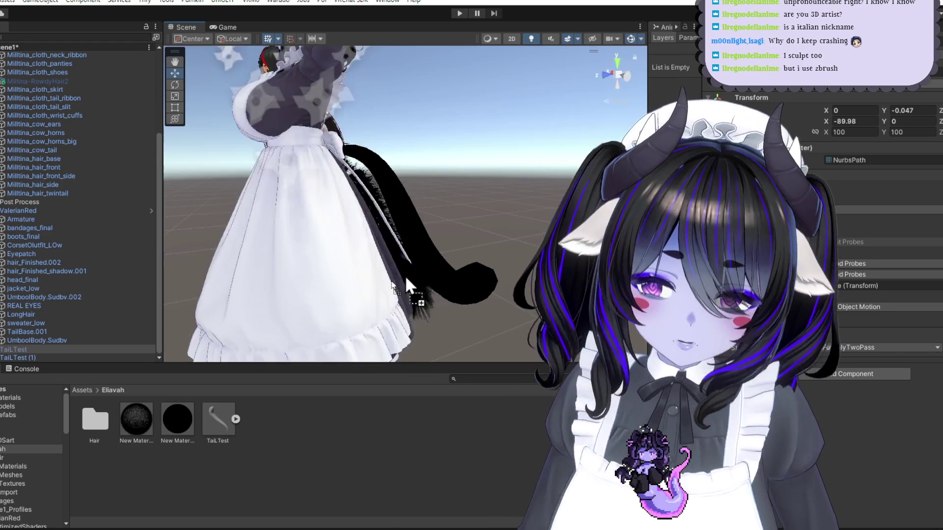
scroll(423, 267, "down", 5)
mouse_move(442, 270)
left_mouse_down("alt")
mouse_move(422, 206)
mouse_move(430, 160)
mouse_move(344, 175)
left_mouse_up("alt")
mouse_move(177, 420)
left_mouse_down()
mouse_move(348, 293)
mouse_move(409, 235)
mouse_move(473, 217)
mouse_move(311, 102)
mouse_move(314, 120)
mouse_move(147, 436)
left_mouse_up()
mouse_move(484, 182)
left_mouse_down("alt")
mouse_move(466, 206)
mouse_move(378, 232)
mouse_move(450, 388)
left_mouse_up("alt")
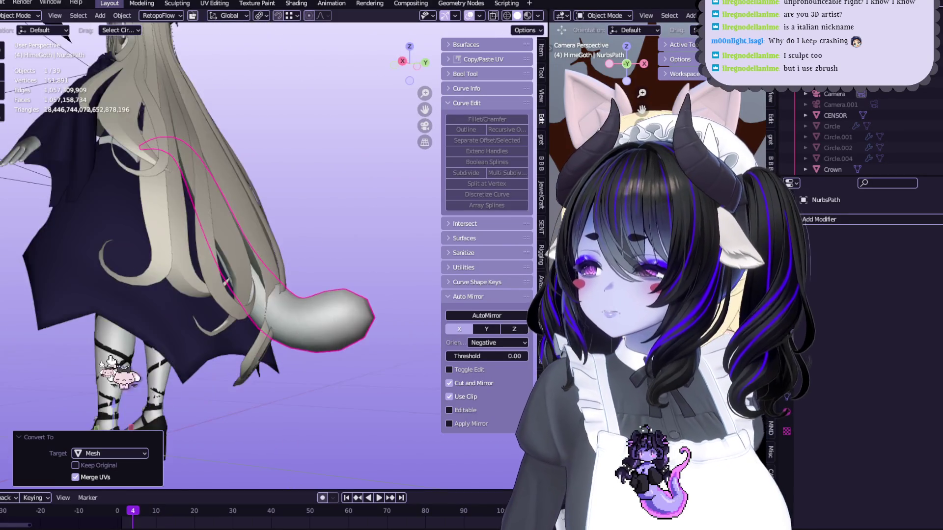
Step: Select all objects and export them as TaiLTest.fbx, then select the old TaiLTest asset in Unity
mouse_move(318, 224)
middle_mouse_down()
mouse_move(280, 158)
mouse_move(309, 221)
mouse_move(337, 221)
mouse_move(295, 217)
mouse_move(324, 217)
middle_mouse_up()
key("a")
left_click(4, 2)
mouse_move(39, 171)
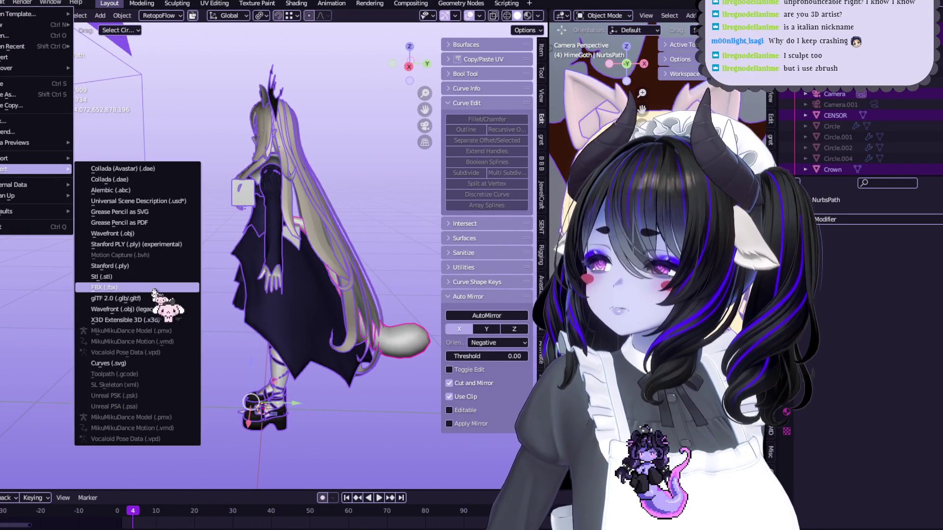
left_click(154, 288)
double_click(342, 208)
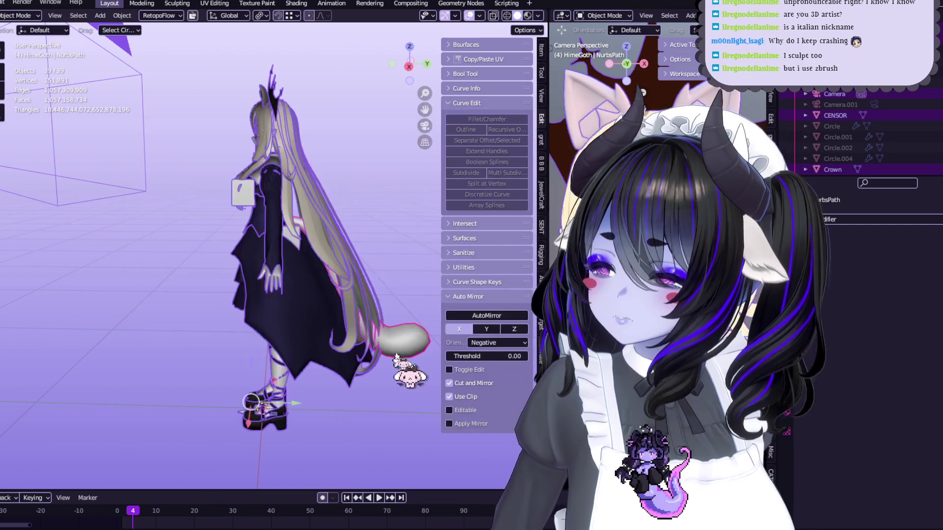
key("alt+Tab")
left_click(209, 417)
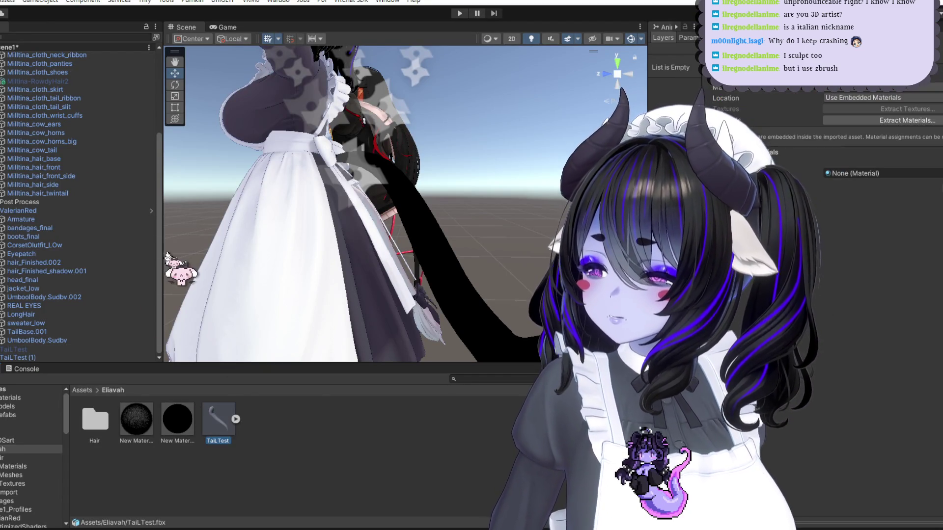
Step: Delete the old TaiLTest asset from the Eliavah folder and clear the selection
key("Delete")
left_click(444, 291)
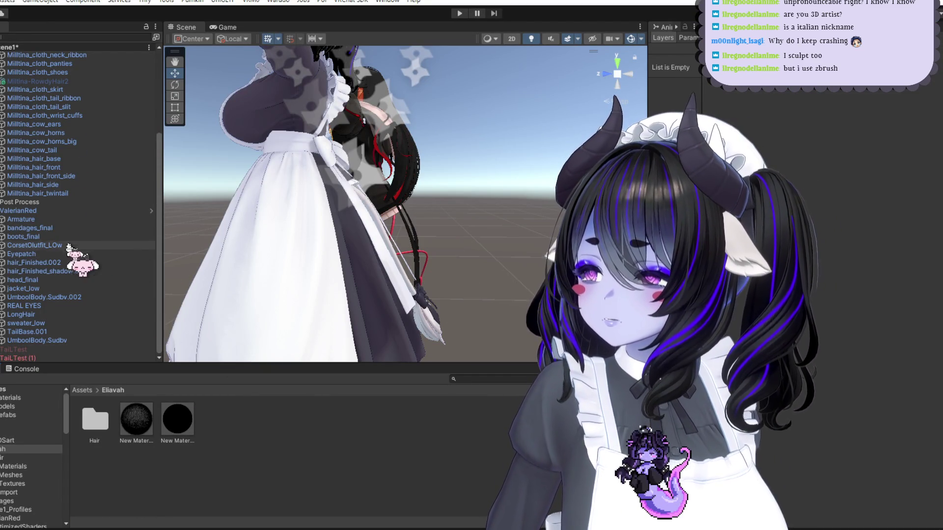
scroll(84, 236, "up", 5)
scroll(84, 208, "down", 5)
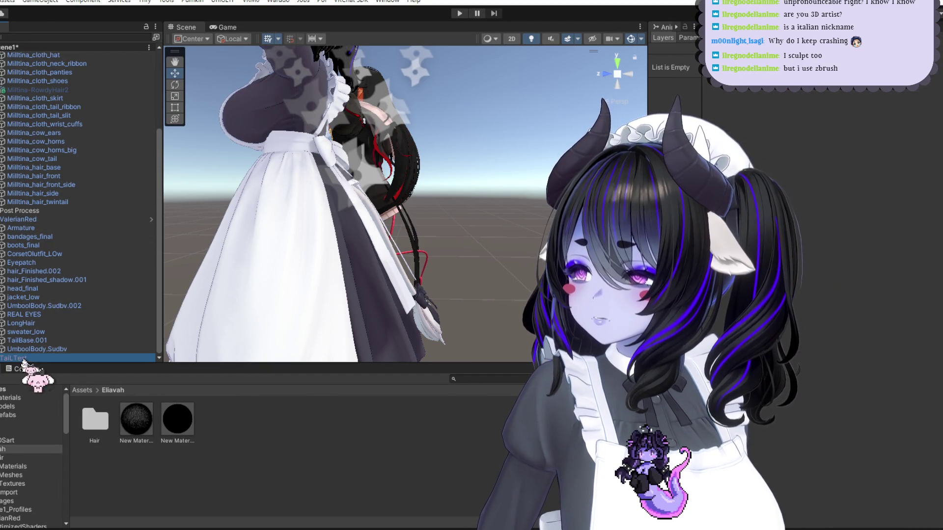
scroll(73, 281, "up", 5)
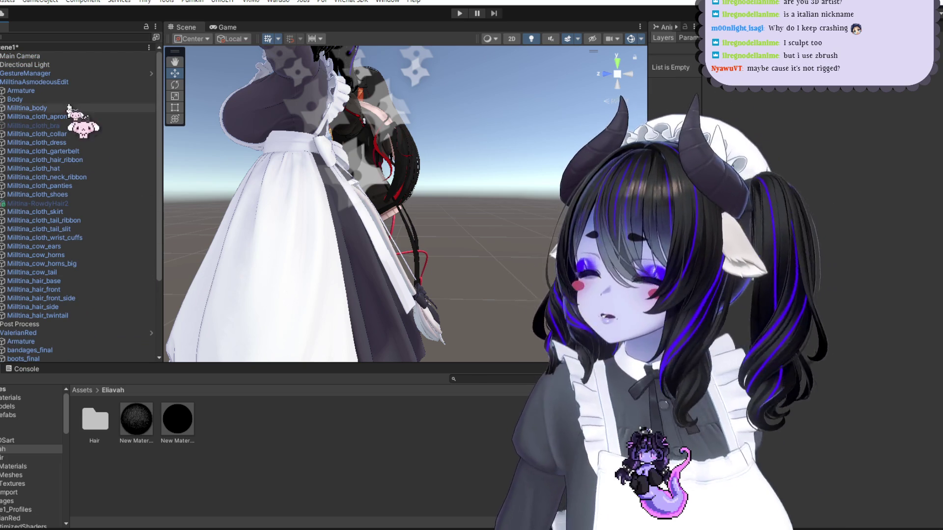
left_click(95, 74)
left_click(365, 407)
Step: Drag the new TailTest.fbx from the HimeGoth folder into Assets > Eliavah
key("alt+Tab")
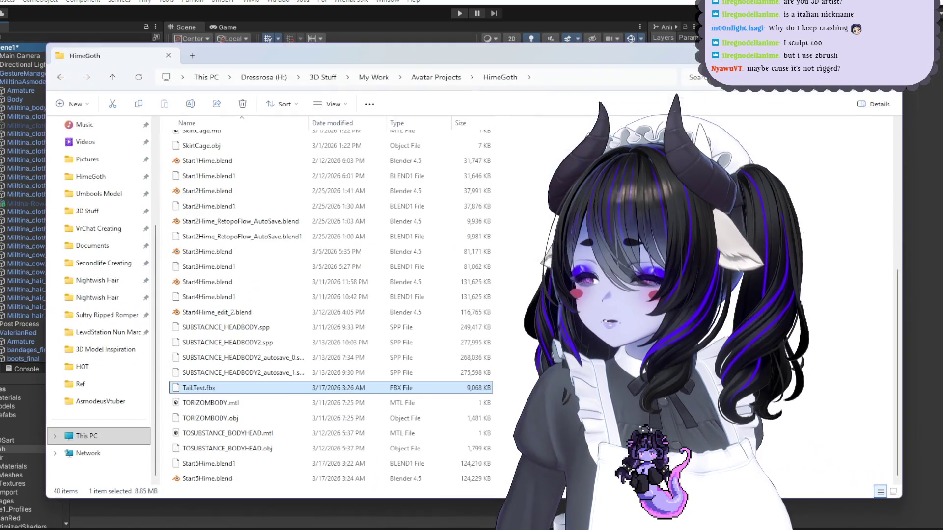
mouse_move(265, 388)
left_mouse_down()
mouse_move(211, 411)
mouse_move(295, 501)
mouse_move(504, 315)
left_mouse_up()
key("alt+Tab")
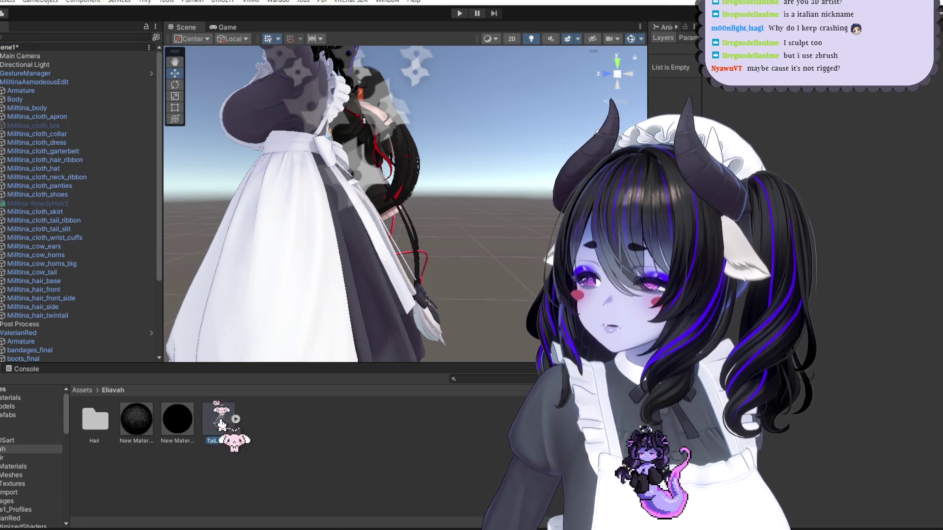
Step: Drag TailTest into the Hierarchy and frame it in the Scene view beside the avatars
left_click_drag(24, 54, 26, 56)
key("f")
mouse_move(217, 419)
left_mouse_down()
mouse_move(248, 391)
mouse_move(439, 338)
mouse_move(514, 299)
mouse_move(406, 274)
mouse_move(440, 236)
mouse_move(433, 251)
mouse_move(359, 273)
mouse_move(421, 316)
mouse_move(452, 316)
mouse_move(202, 333)
mouse_move(415, 267)
mouse_move(396, 288)
mouse_move(431, 284)
mouse_move(359, 296)
mouse_move(396, 240)
left_mouse_up()
mouse_move(434, 282)
left_mouse_down()
mouse_move(417, 304)
mouse_move(368, 326)
mouse_move(434, 287)
mouse_move(399, 231)
mouse_move(388, 236)
left_mouse_up()
scroll(116, 326, "up", 5)
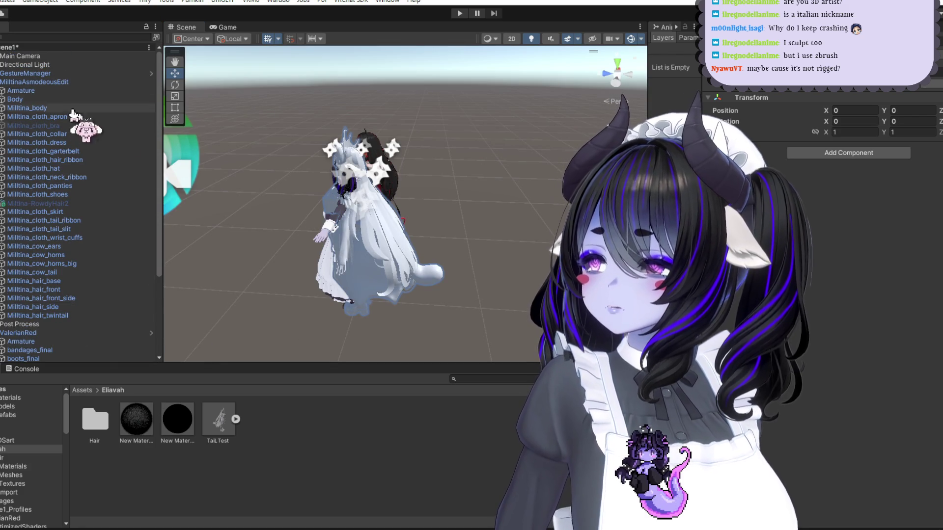
left_click_drag(484, 291, 643, 296, "alt")
left_click_drag(158, 105, 147, 275)
left_click_drag(521, 211, 545, 196, "alt")
Step: Select the ValerianRed avatar and then the TailTest object, inspecting them from several angles
left_click(64, 220)
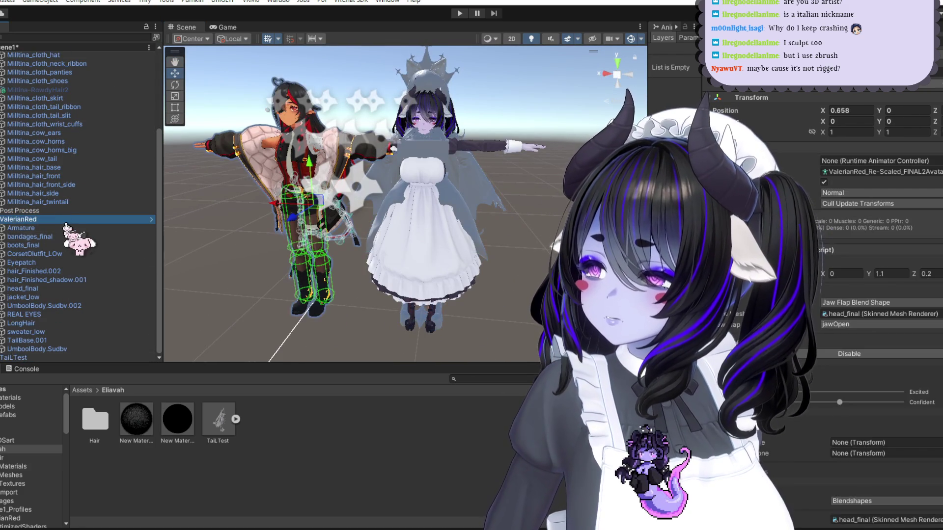
left_click(48, 357)
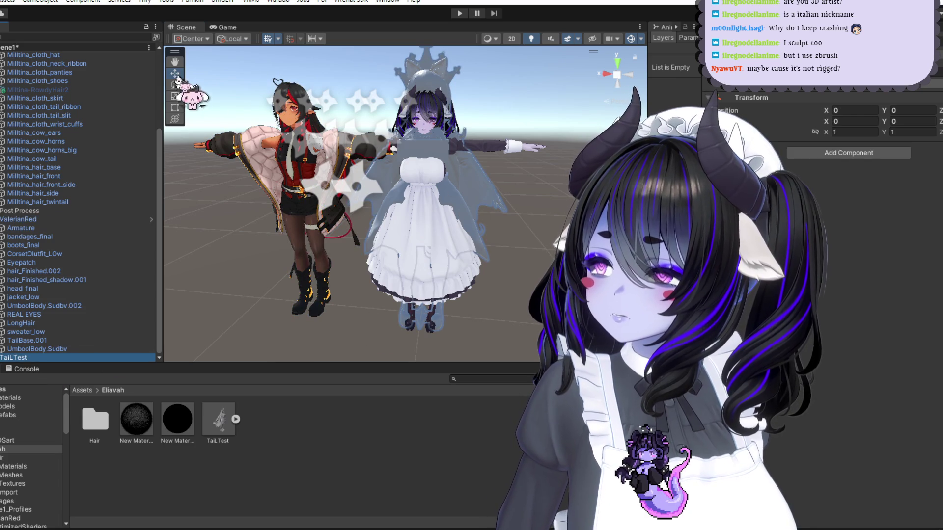
scroll(411, 247, "down", 5)
mouse_move(244, 300)
left_mouse_down("alt")
mouse_move(599, 95)
mouse_move(466, 197)
mouse_move(502, 224)
mouse_move(150, 292)
mouse_move(420, 225)
left_mouse_up("alt")
scroll(491, 224, "down", 2)
mouse_move(274, 196)
left_mouse_down("alt")
mouse_move(309, 194)
mouse_move(289, 191)
mouse_move(343, 131)
mouse_move(317, 170)
mouse_move(530, 138)
mouse_move(475, 251)
mouse_move(365, 184)
left_mouse_up("alt")
middle_click_drag(472, 202, 434, 206)
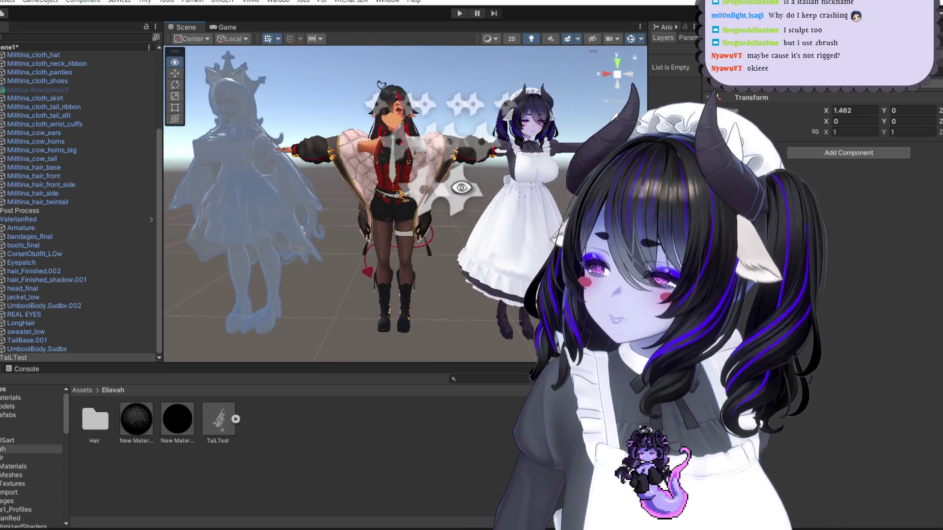
scroll(427, 216, "up", 3)
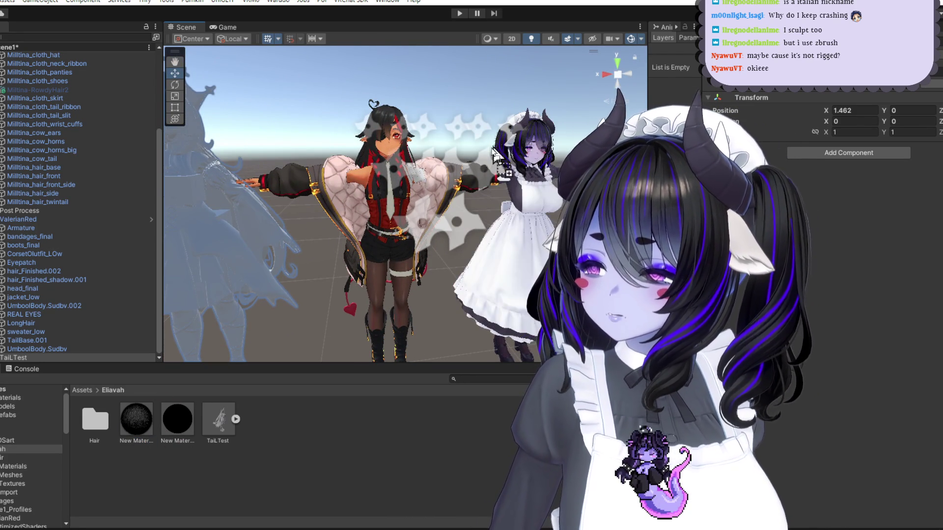
Step: Preview the fur material on the maid's outfit and other scene parts
left_click_drag(510, 350, 504, 353)
mouse_move(224, 272)
left_mouse_down()
mouse_move(264, 252)
mouse_move(255, 226)
mouse_move(230, 297)
mouse_move(250, 269)
mouse_move(244, 217)
mouse_move(211, 432)
left_mouse_up()
mouse_move(285, 265)
left_mouse_down()
mouse_move(362, 143)
mouse_move(438, 254)
left_mouse_up()
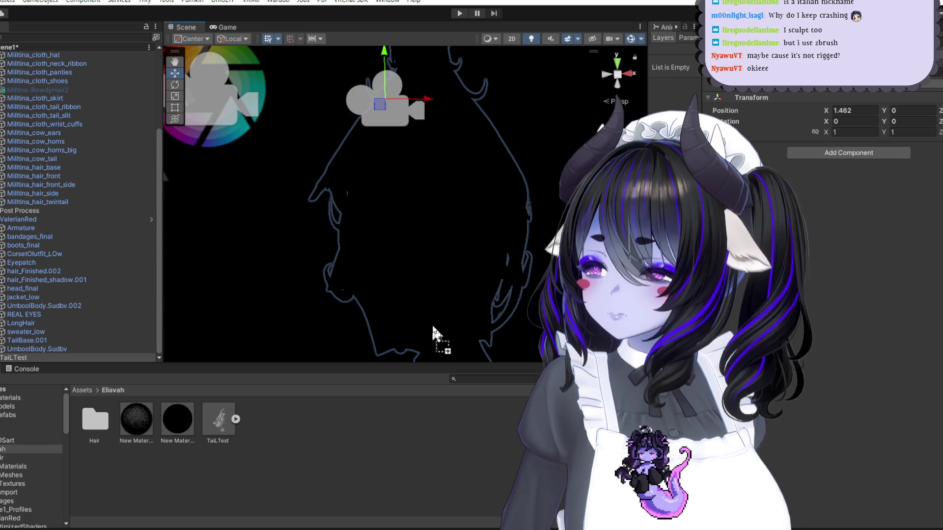
mouse_move(347, 154)
left_mouse_down()
mouse_move(385, 164)
mouse_move(412, 237)
mouse_move(488, 250)
mouse_move(351, 231)
left_mouse_up()
Step: Delete the ValerianRed avatar, then undo the deletion
left_click(25, 219)
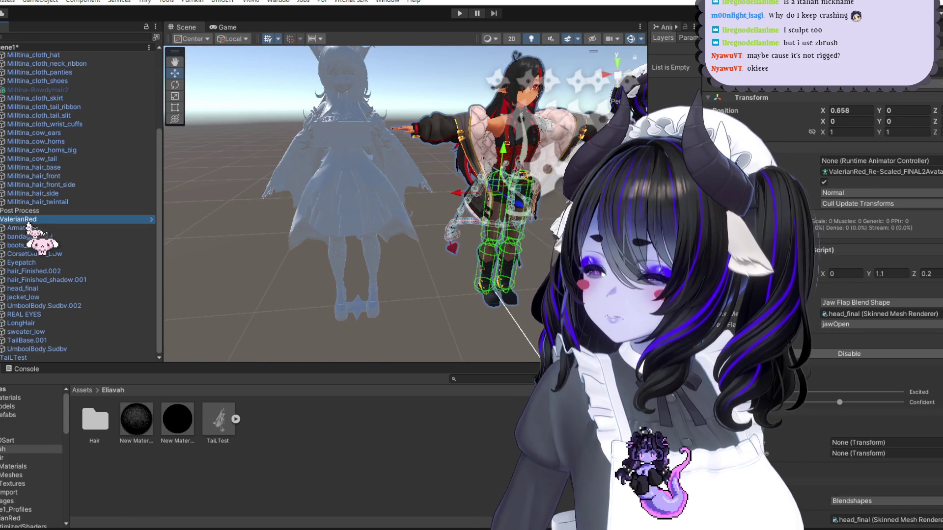
key("Delete")
key("ctrl+z")
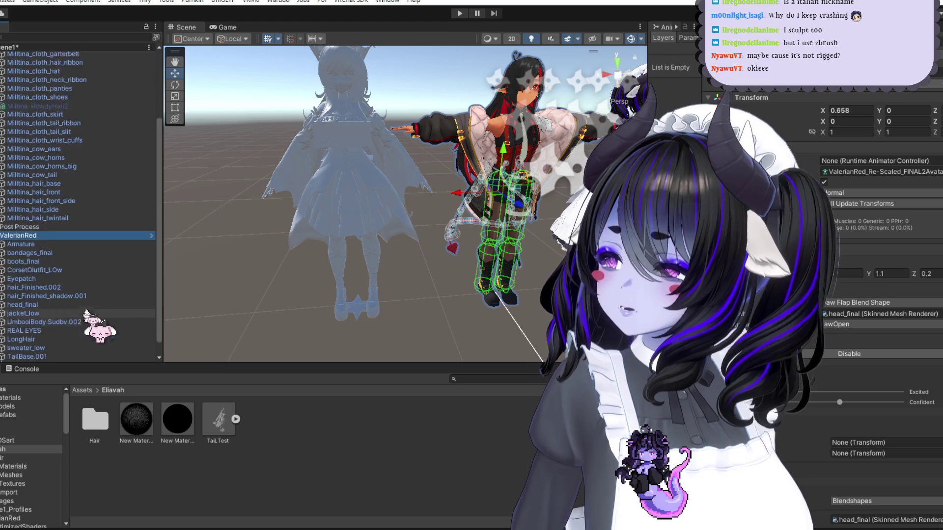
left_click_drag(438, 230, 388, 246, "alt")
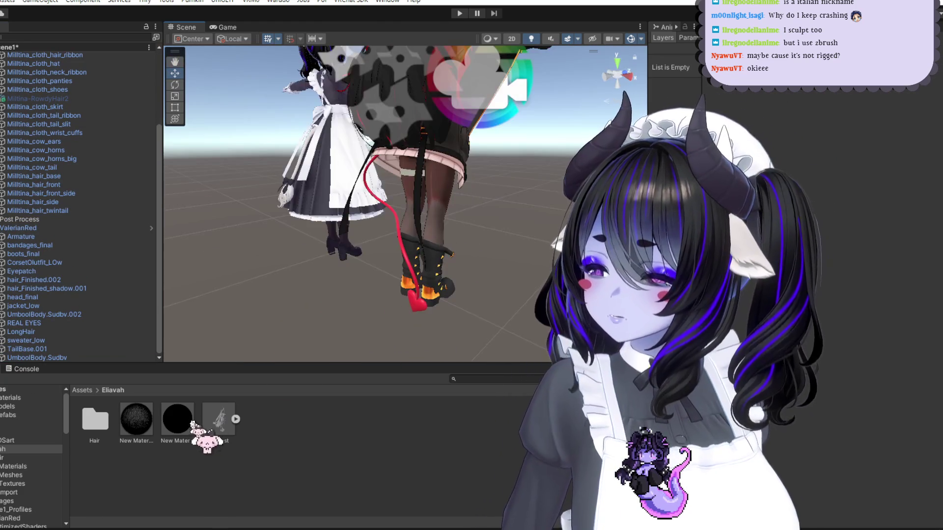
Step: Select the tail's fur material and set its fur length to 0.07
left_click_drag(420, 309, 527, 275, "alt")
scroll(528, 274, "up", 5)
mouse_move(422, 230)
left_mouse_down("alt")
mouse_move(427, 221)
mouse_move(456, 267)
mouse_move(482, 226)
mouse_move(436, 255)
mouse_move(481, 221)
left_mouse_up("alt")
left_click(136, 419)
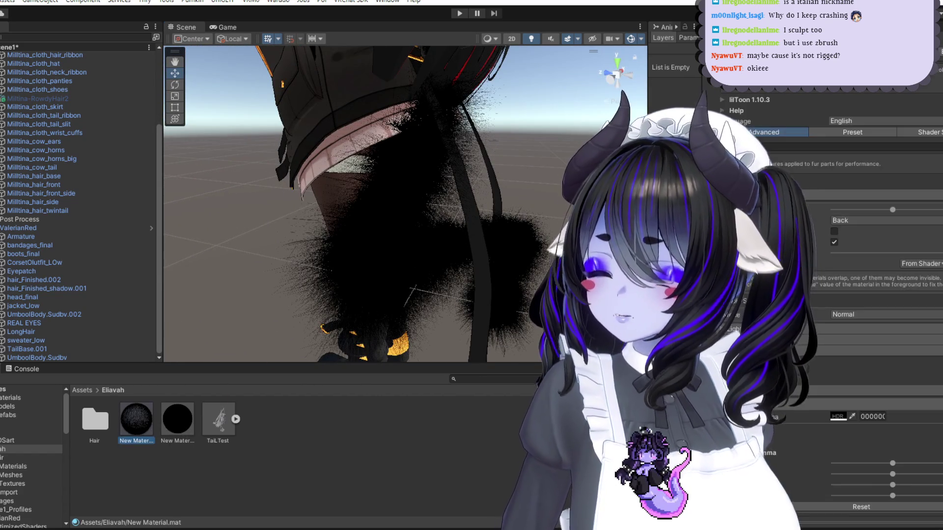
scroll(823, 363, "down", 10)
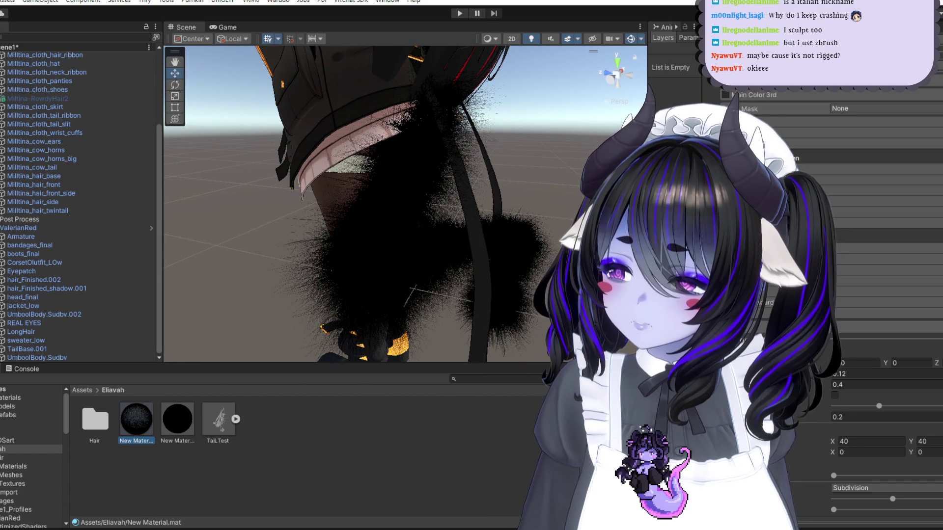
type("0.07")
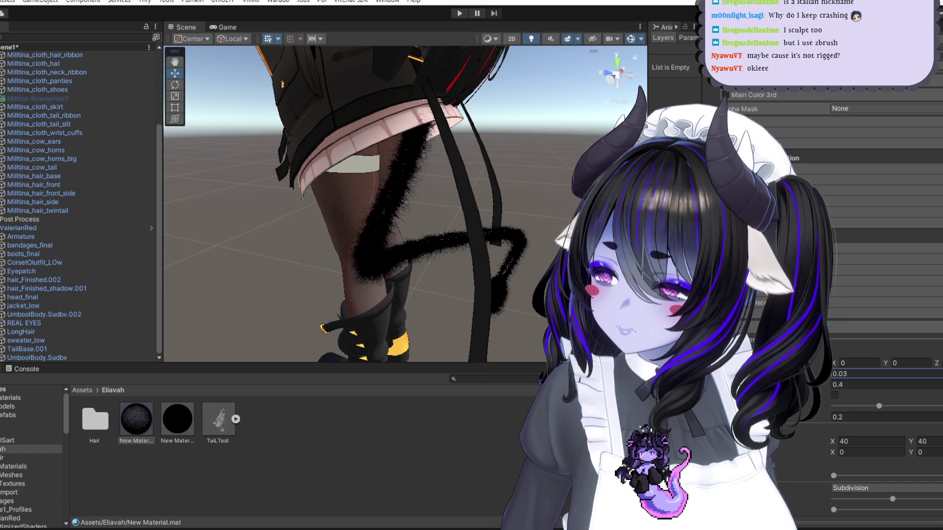
mouse_move(491, 275)
left_mouse_down("alt")
mouse_move(511, 256)
mouse_move(552, 245)
mouse_move(312, 212)
mouse_move(363, 196)
mouse_move(317, 195)
mouse_move(433, 212)
mouse_move(448, 258)
mouse_move(428, 255)
left_mouse_up("alt")
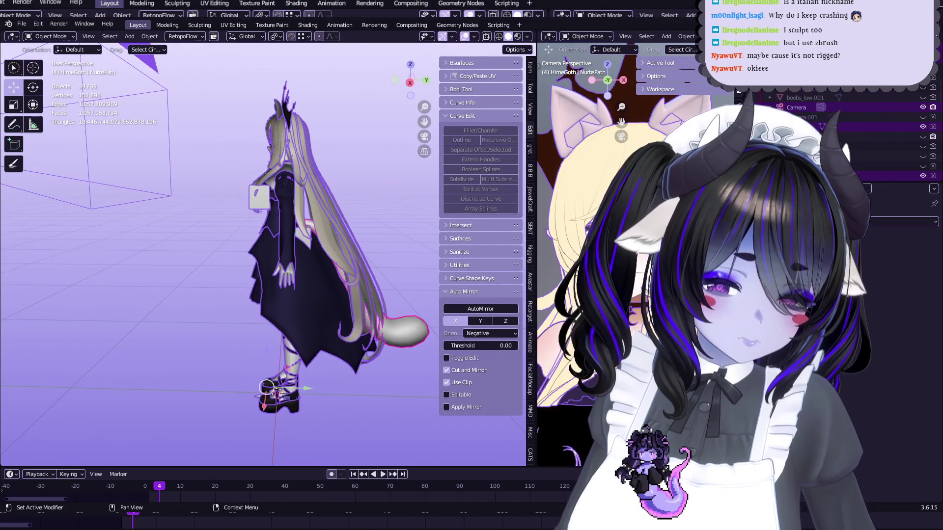
Step: Select the tail and inspect its mesh in Edit Mode from behind
left_click(407, 331)
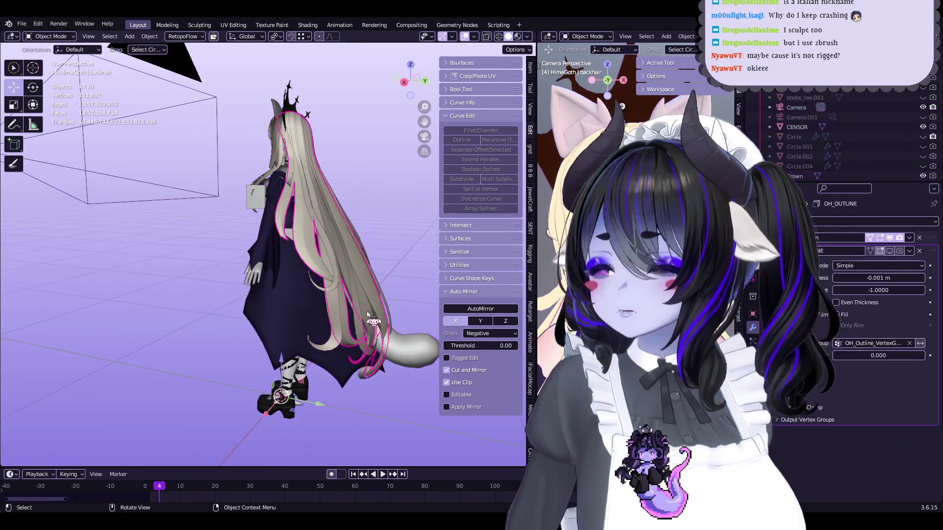
key("ctrl+KP_1")
key("Tab")
key("ctrl+z")
key("ctrl+z")
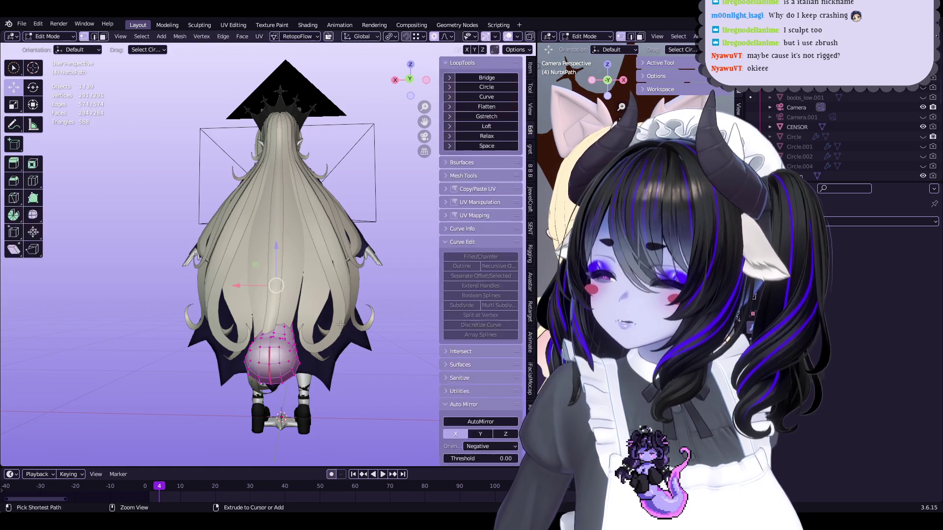
key("Tab")
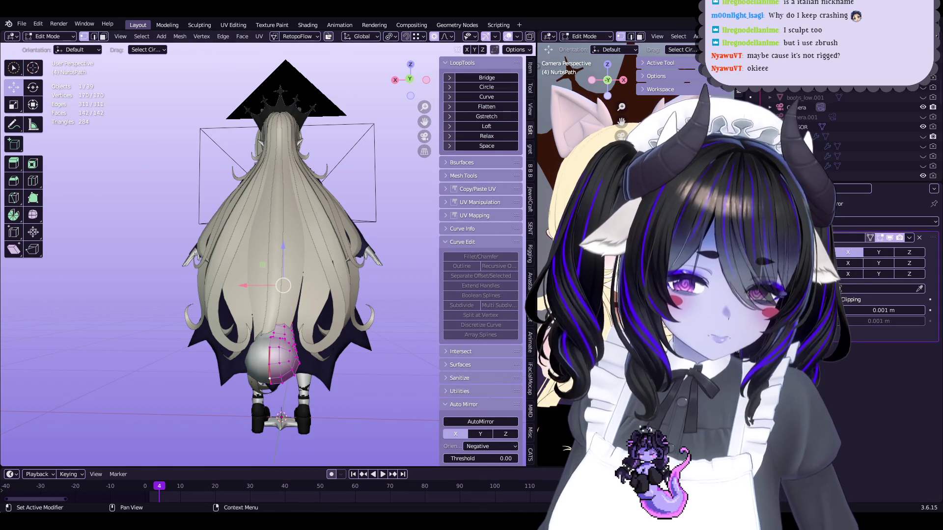
mouse_move(295, 246)
middle_mouse_down()
mouse_move(255, 243)
mouse_move(316, 247)
mouse_move(324, 260)
middle_mouse_up()
Step: Save Start5Hime.blend, return to Object Mode and select the cat ears object
key("ctrl+s")
scroll(327, 270, "up", 6)
key("Tab")
scroll(330, 278, "up", 2)
left_click(336, 294)
scroll(311, 251, "down", 3)
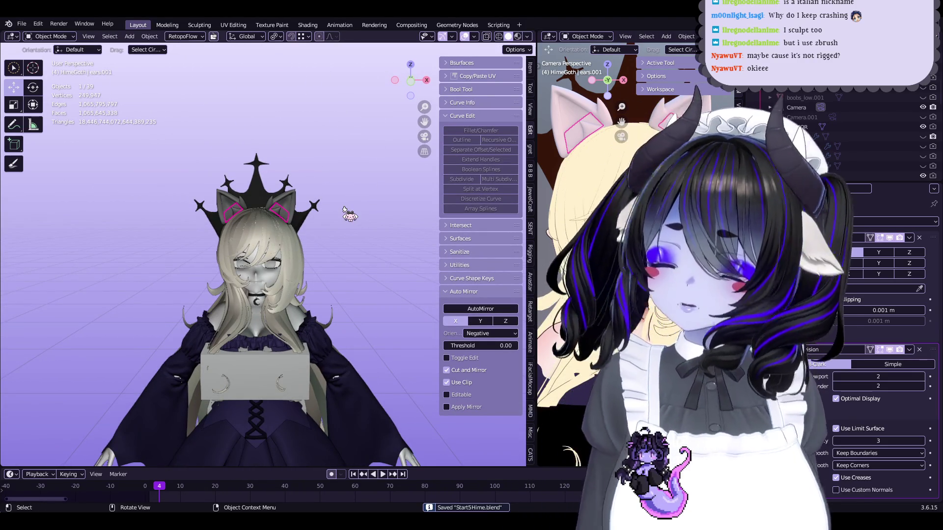
Step: Deselect the ears, orbit around the head and switch the view to orthographic
scroll(311, 224, "down", 4)
left_click(346, 239)
mouse_move(346, 240)
middle_mouse_down()
mouse_move(393, 236)
mouse_move(363, 243)
mouse_move(379, 280)
middle_mouse_up()
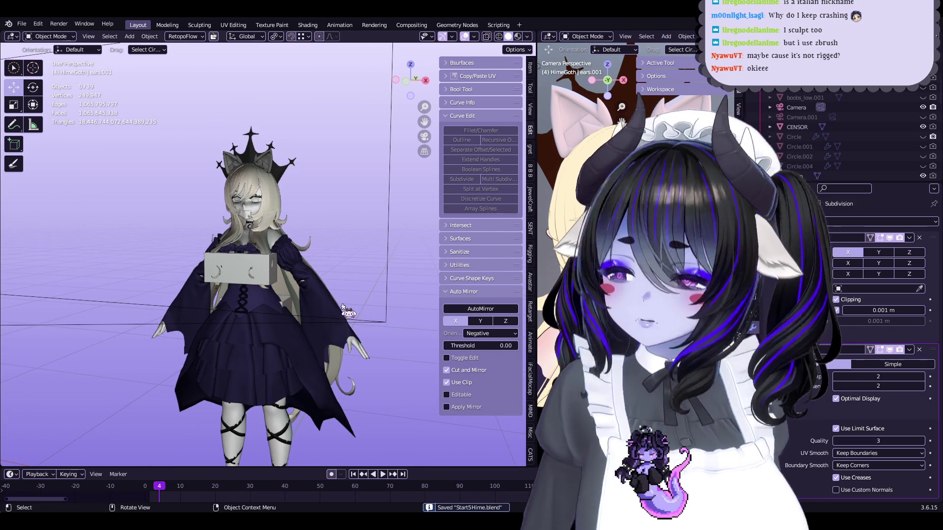
scroll(319, 230, "up", 6)
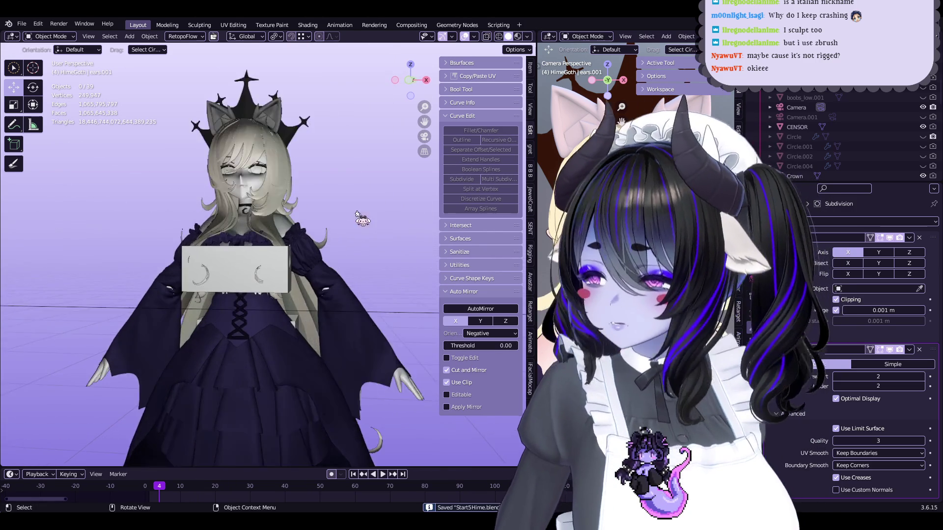
mouse_move(335, 210)
middle_mouse_down()
mouse_move(173, 229)
mouse_move(362, 217)
mouse_move(358, 225)
middle_mouse_up()
left_click(424, 151)
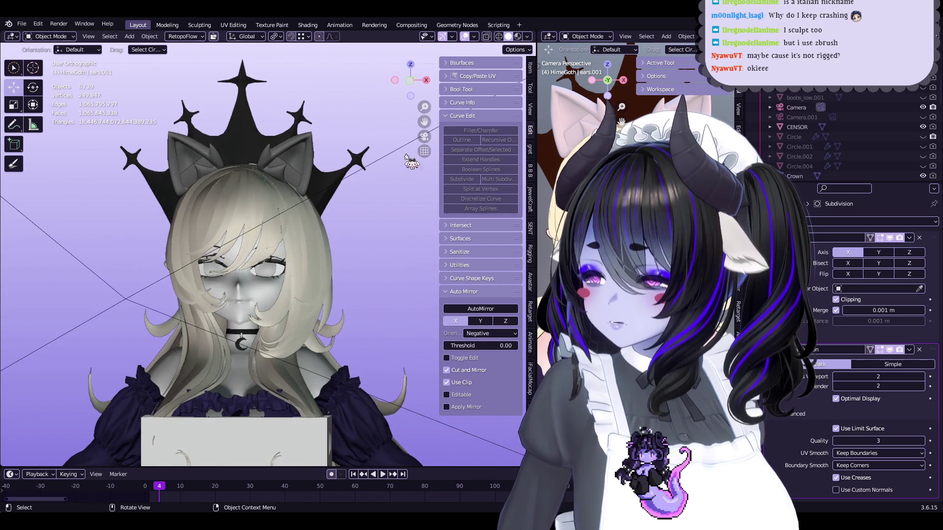
Step: Switch to rendered shading and compare the model's front with the reference image
left_click(517, 36)
left_click_drag(425, 110, 467, 29)
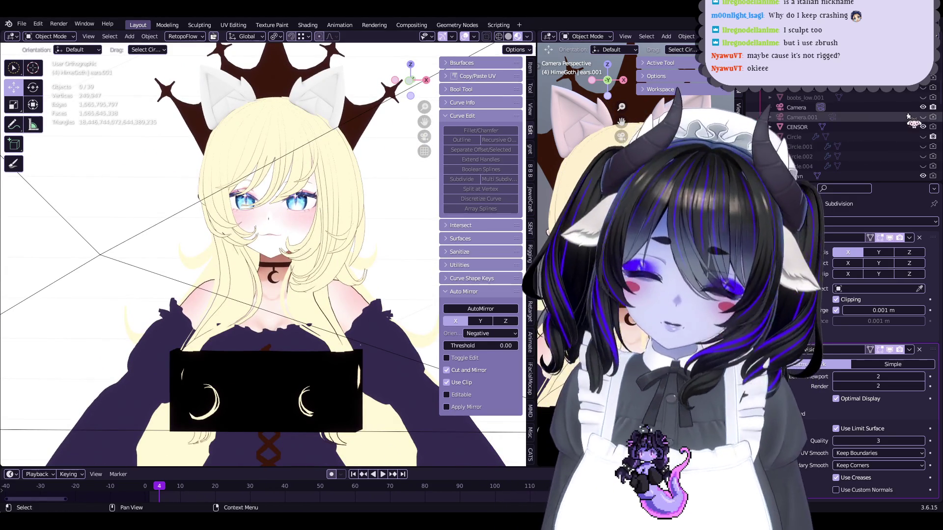
scroll(903, 118, "down", 5)
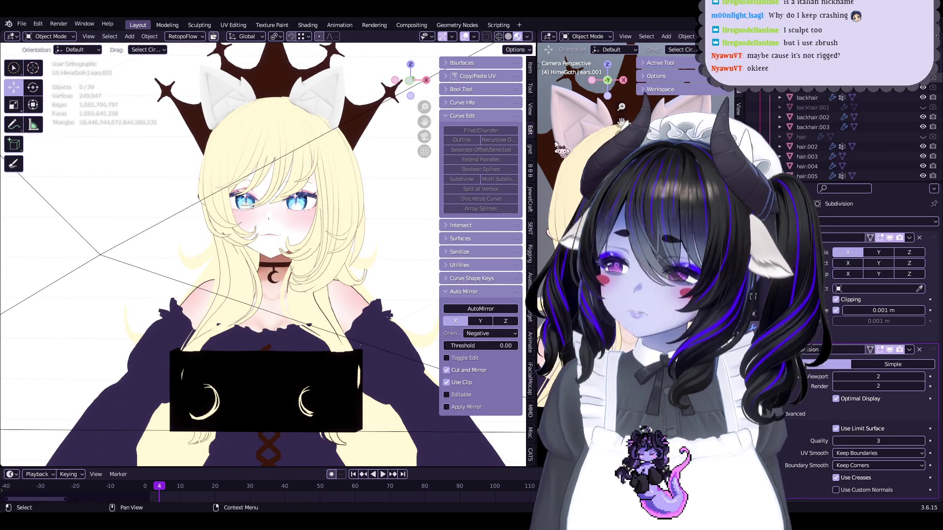
scroll(381, 201, "down", 6)
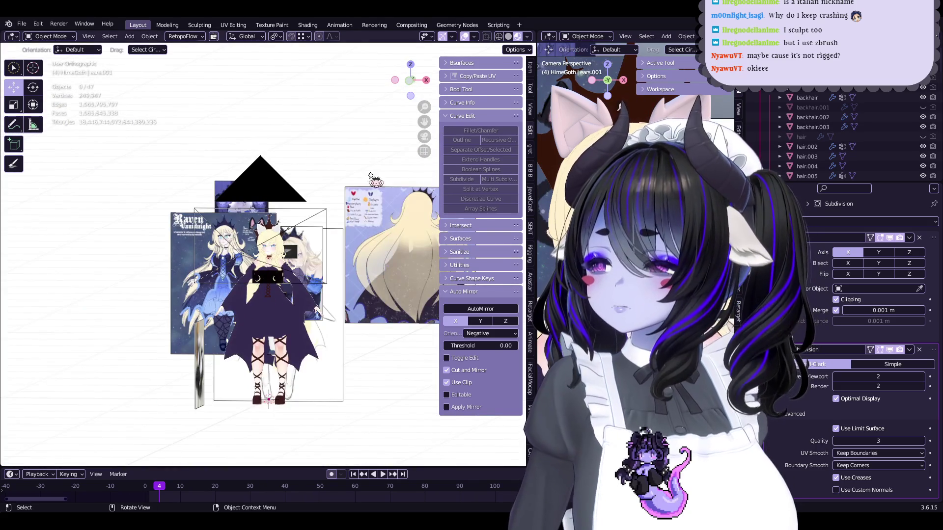
scroll(407, 147, "up", 6)
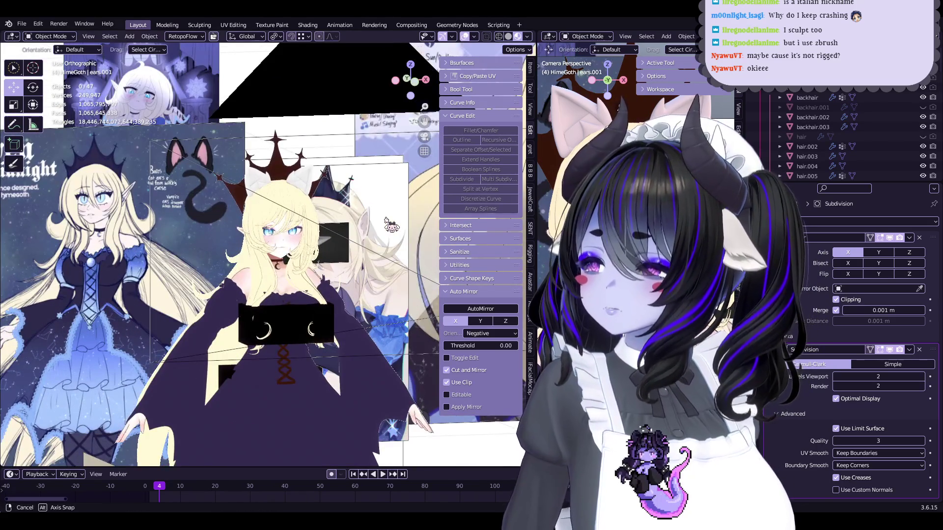
middle_click_drag(392, 226, 376, 229)
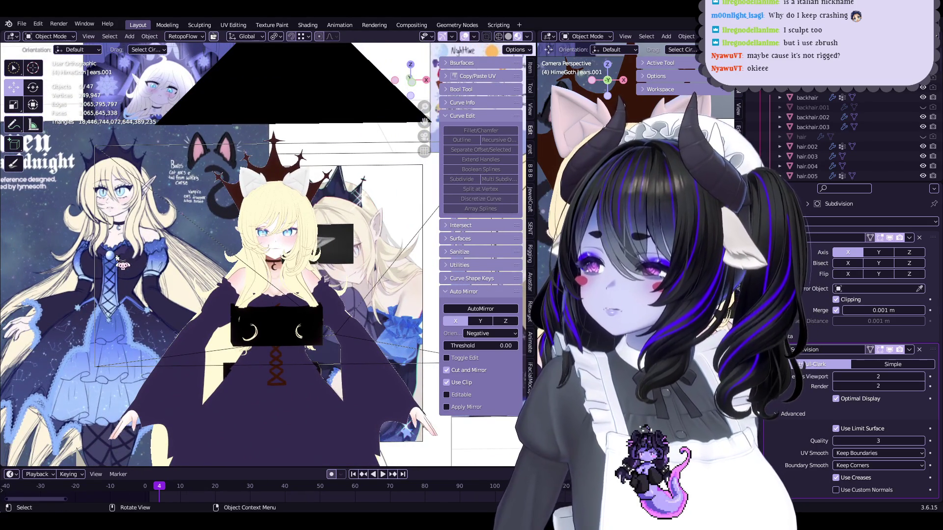
left_click_drag(439, 110, 464, 102)
scroll(307, 231, "up", 6)
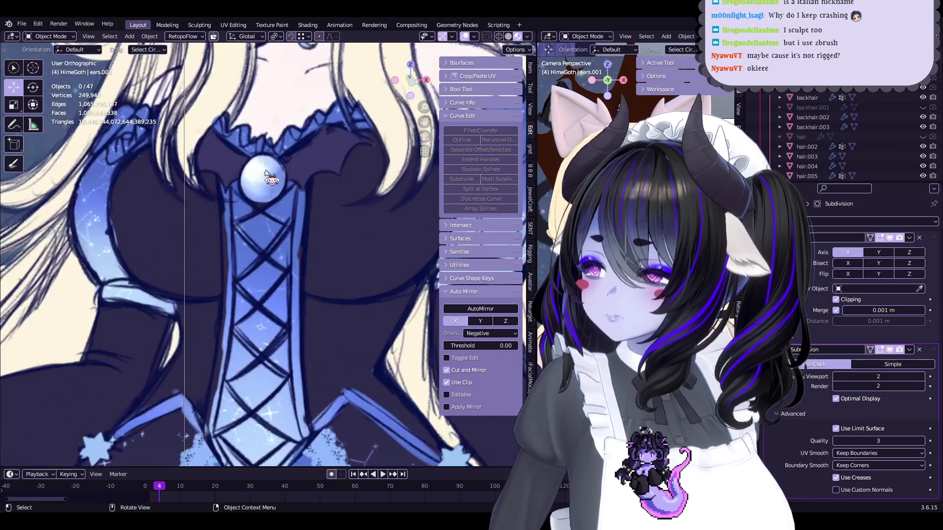
scroll(308, 232, "down", 2)
scroll(307, 232, "down", 2)
middle_click_drag(308, 231, 359, 285)
middle_click_drag(427, 150, 460, 304)
Step: Select the camera and then hair.002, and return to solid grey shading
left_click(333, 307)
scroll(826, 133, "down", 3)
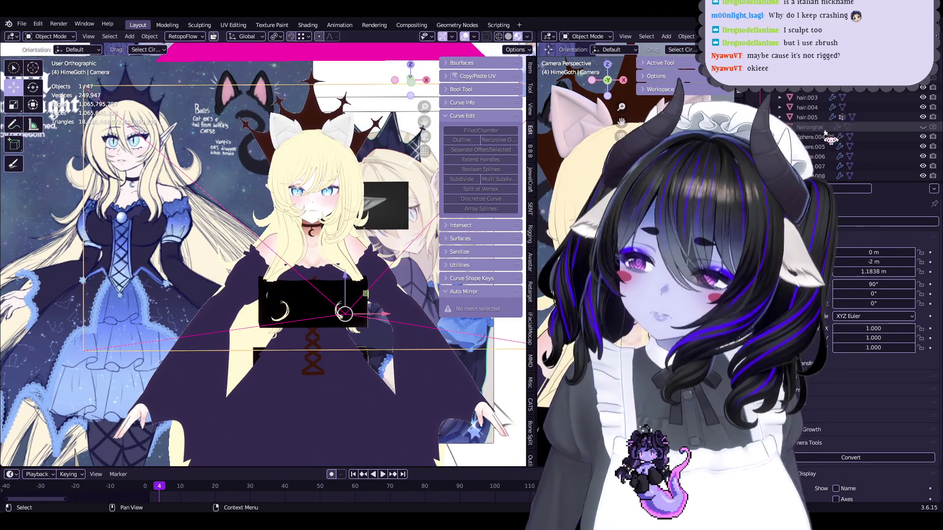
scroll(835, 134, "down", 3)
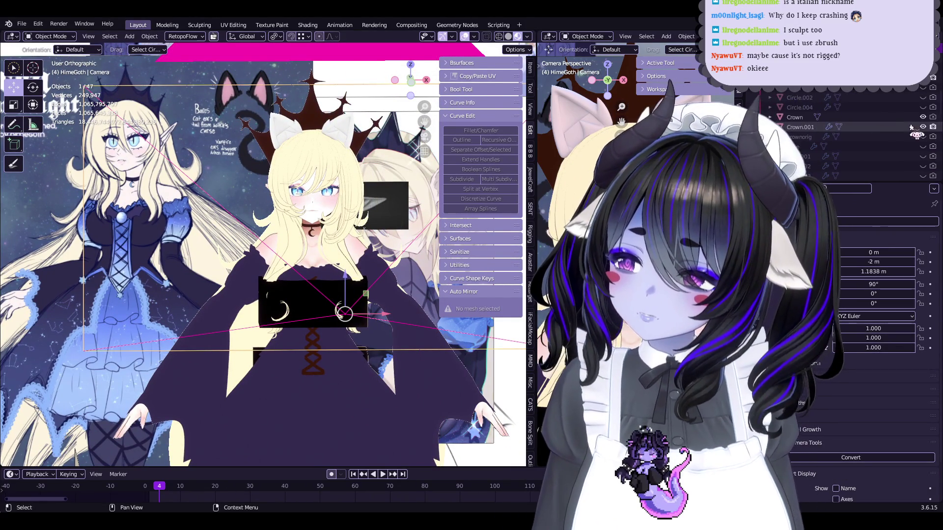
middle_click_drag(353, 295, 346, 275)
left_click(344, 268)
scroll(342, 269, "down", 3)
scroll(341, 269, "up", 3)
scroll(349, 238, "down", 2)
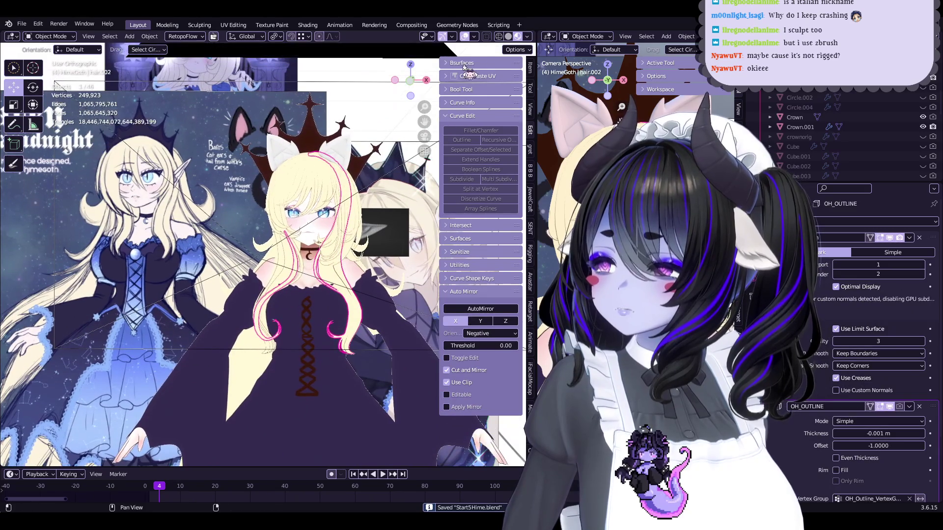
left_click(509, 37)
scroll(339, 280, "up", 3)
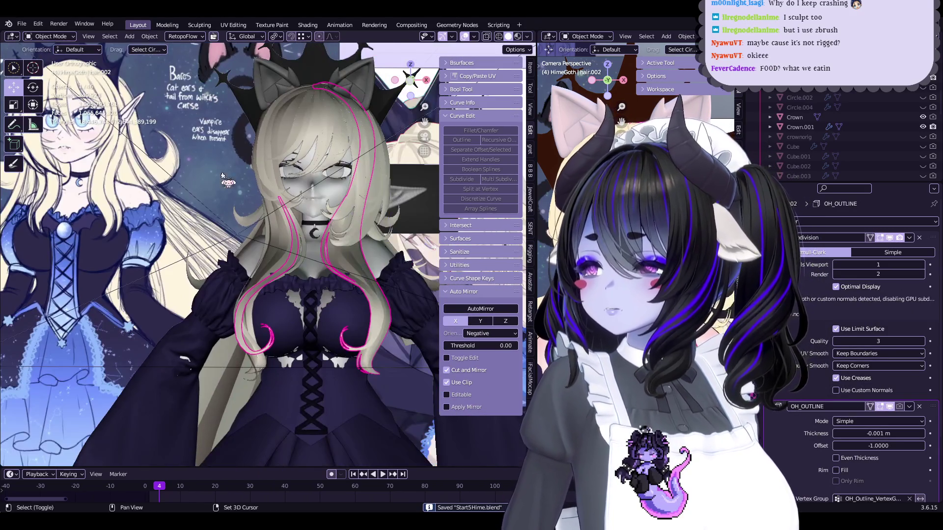
left_click(131, 37)
mouse_move(168, 47)
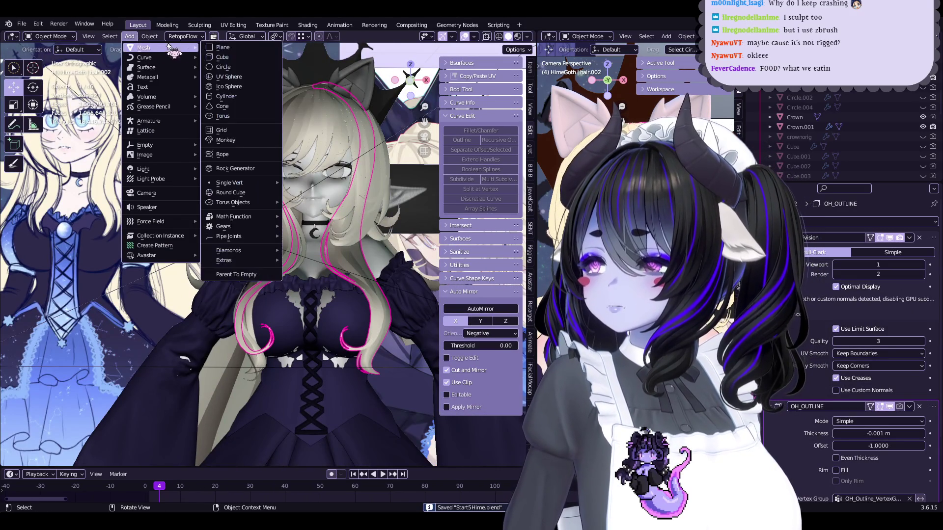
Step: After trying and undoing a UV sphere, add a cube with a level-2 Subdivision Surface modifier
left_click(244, 78)
key("Tab")
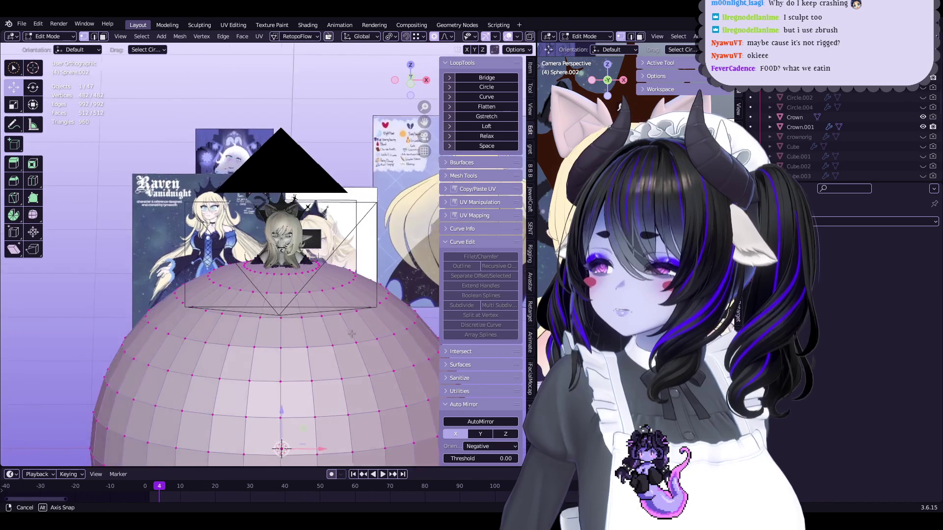
key("ctrl+z")
key("ctrl+z")
left_click(130, 36)
mouse_move(162, 58)
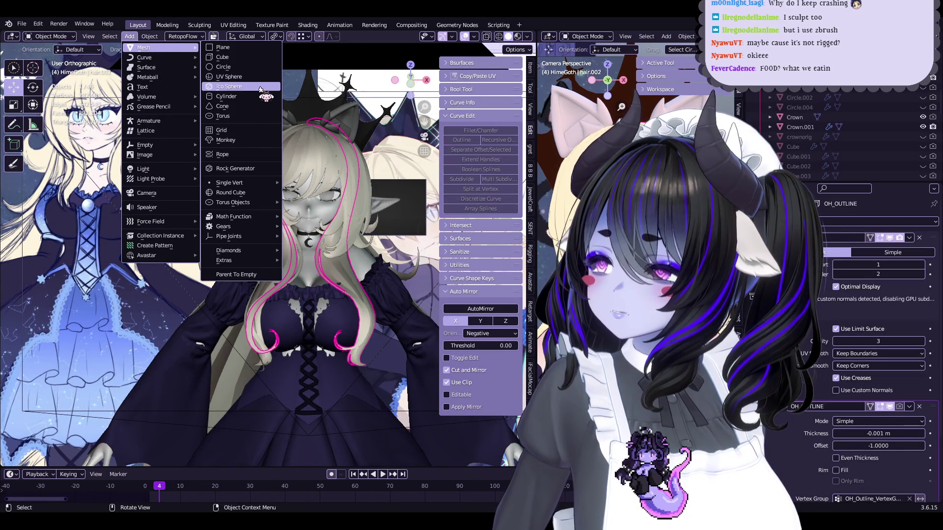
left_click(255, 58)
key("KP_Decimal")
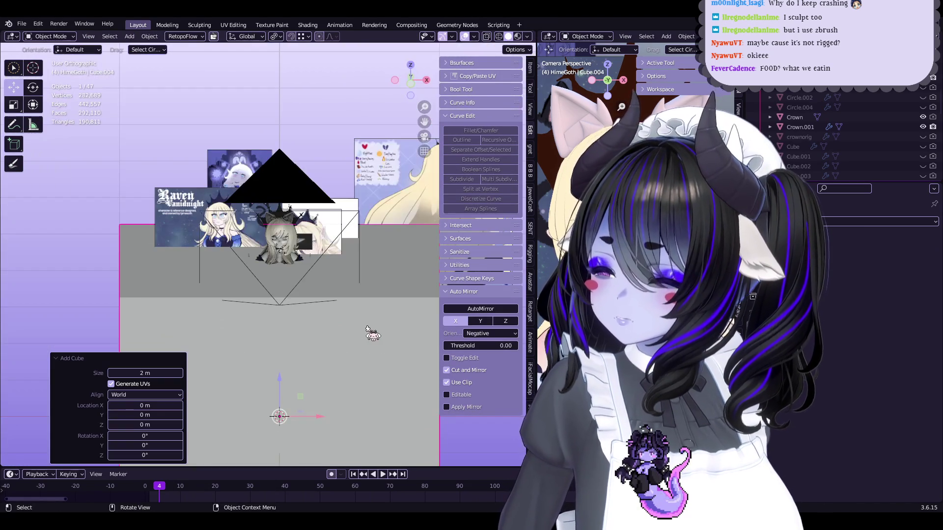
left_click(879, 222)
left_click(752, 401)
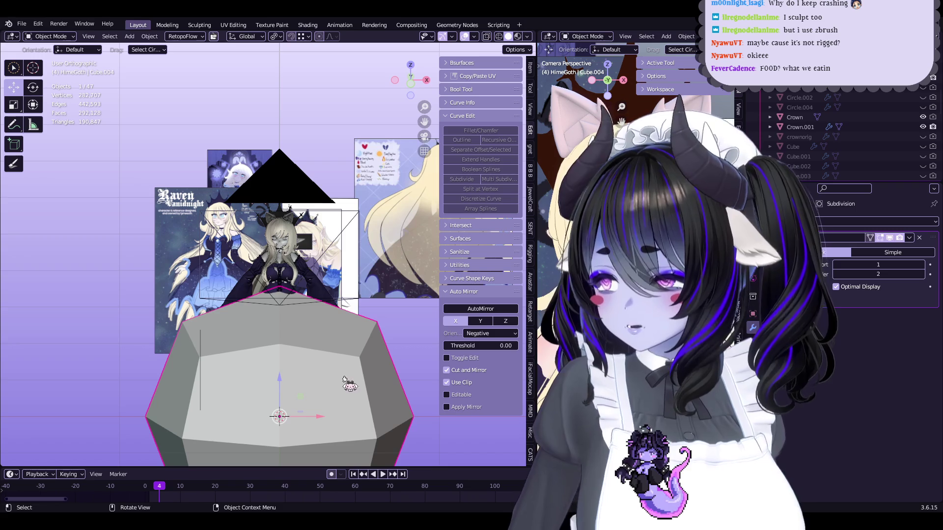
left_click(922, 266)
Step: Shrink the rounded cube to 0.437 scale and raise it onto the character's chest
key("Tab")
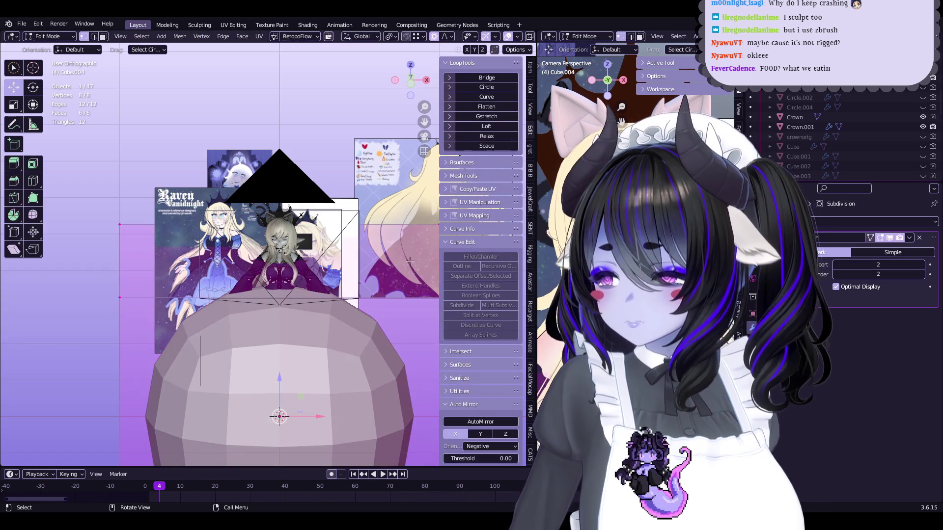
key("s")
left_click(307, 388)
left_click_drag(279, 380, 278, 260)
scroll(314, 238, "up", 8)
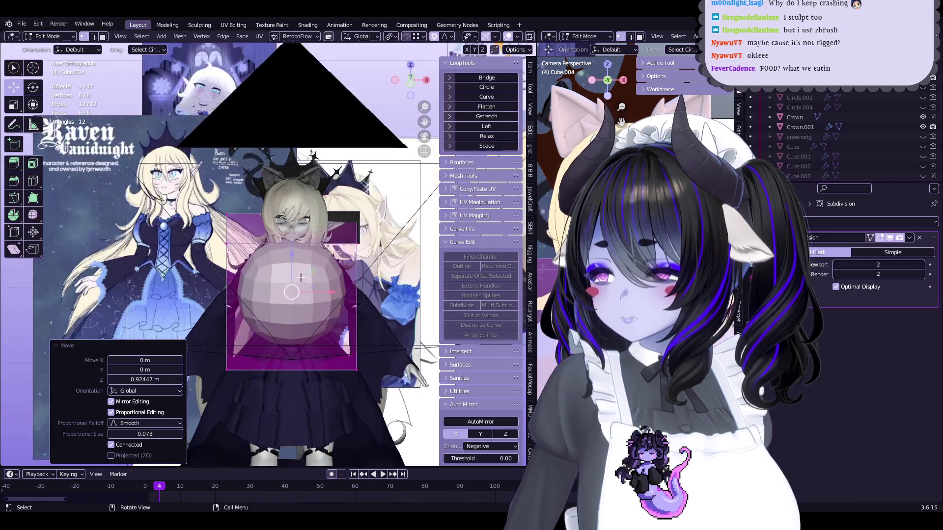
scroll(314, 238, "down", 2)
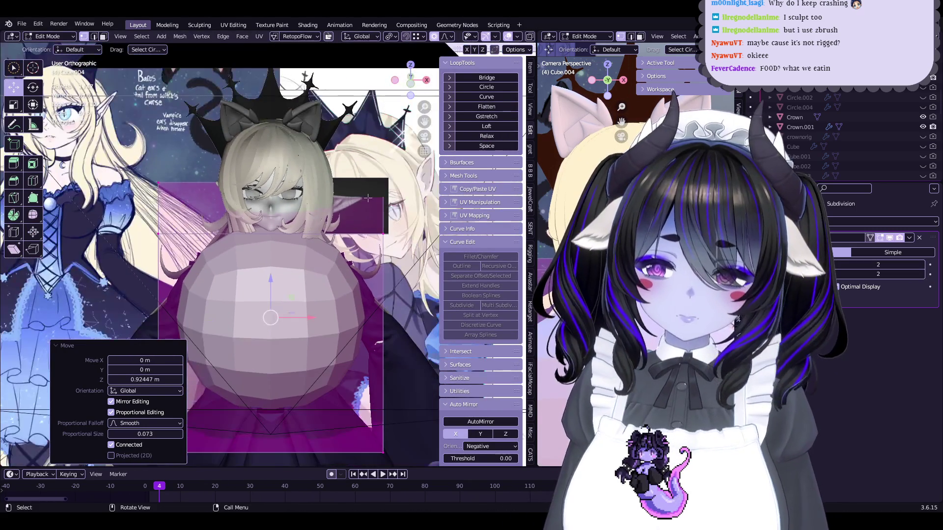
key("s")
left_click(313, 259)
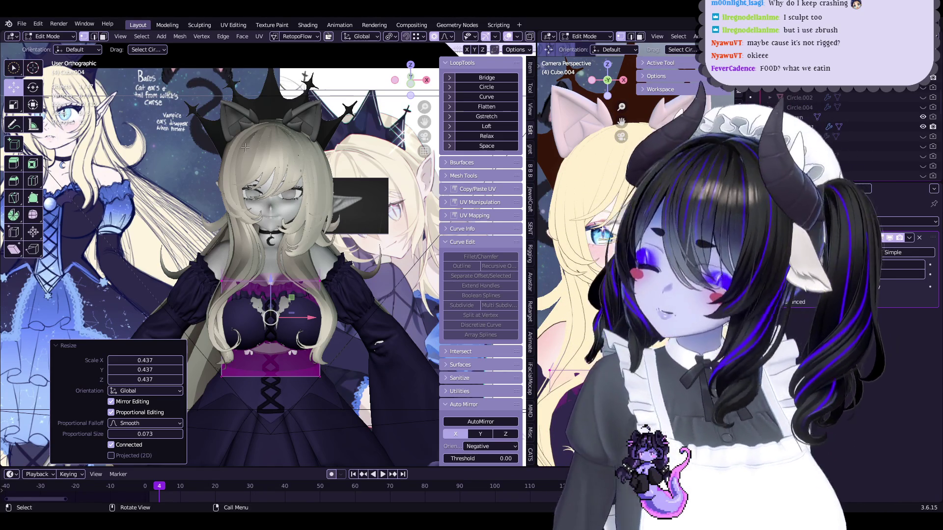
mouse_move(221, 221)
middle_mouse_down()
mouse_move(275, 275)
mouse_move(382, 62)
middle_mouse_up()
Step: Cancel a stray move of the gem and save the blend file
key("g")
right_click(280, 288)
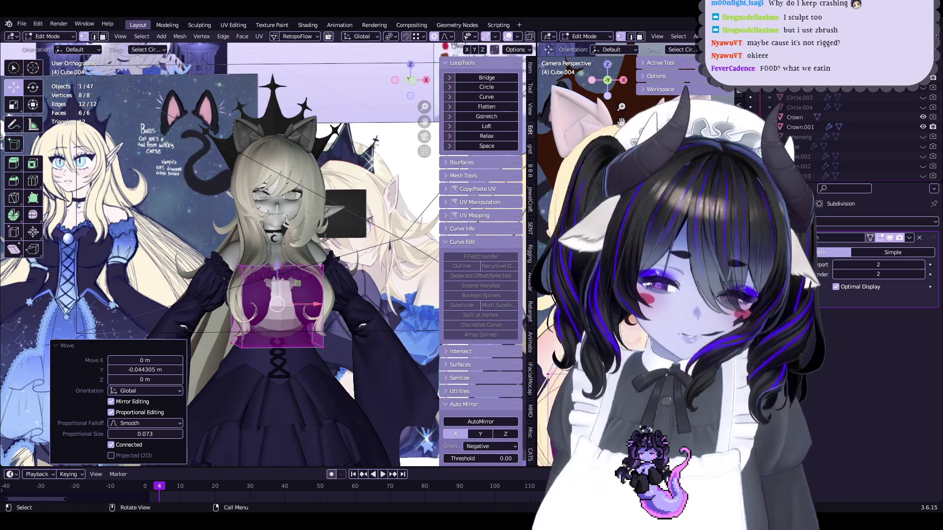
scroll(376, 141, "up", 3)
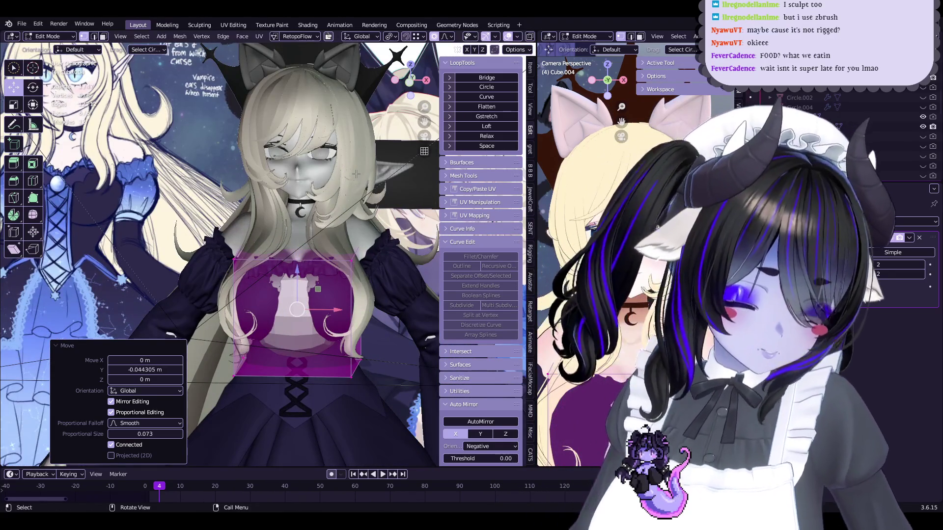
scroll(329, 269, "up", 1)
key("ctrl+s")
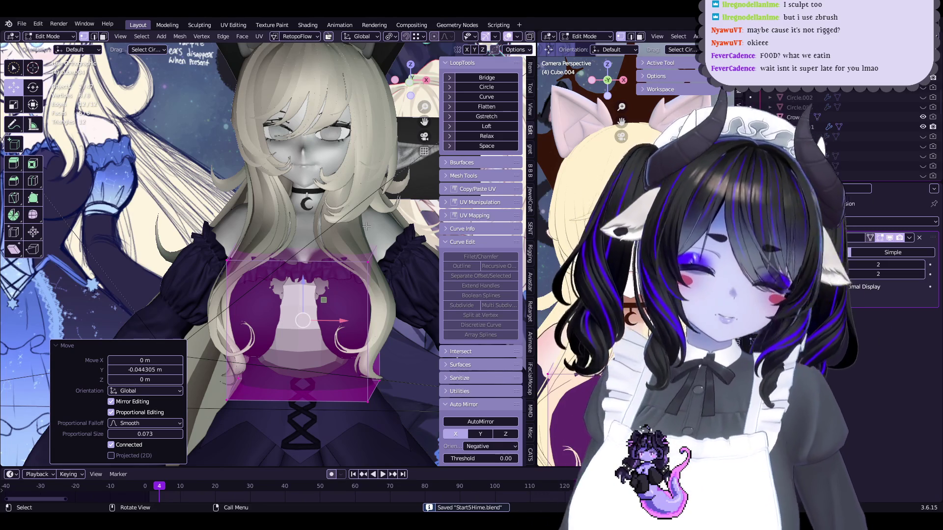
Step: Raise the gem toward the neck and apply Shade Smooth to its faces
key("ctrl+z")
key("ctrl+shift+z")
left_click_drag(306, 282, 302, 236)
left_click(242, 37)
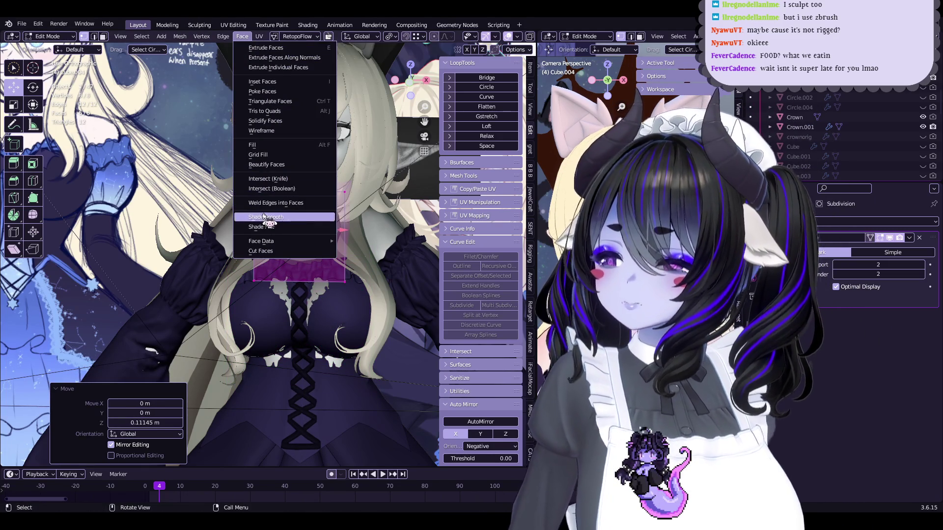
left_click(265, 216)
Step: Reposition the gem from a side view, abandoning a vertical resize
mouse_move(265, 218)
middle_mouse_down()
mouse_move(219, 239)
mouse_move(321, 235)
mouse_move(331, 216)
middle_mouse_up()
key("g")
left_click(216, 240)
scroll(331, 216, "up", 3)
key("s")
key("z")
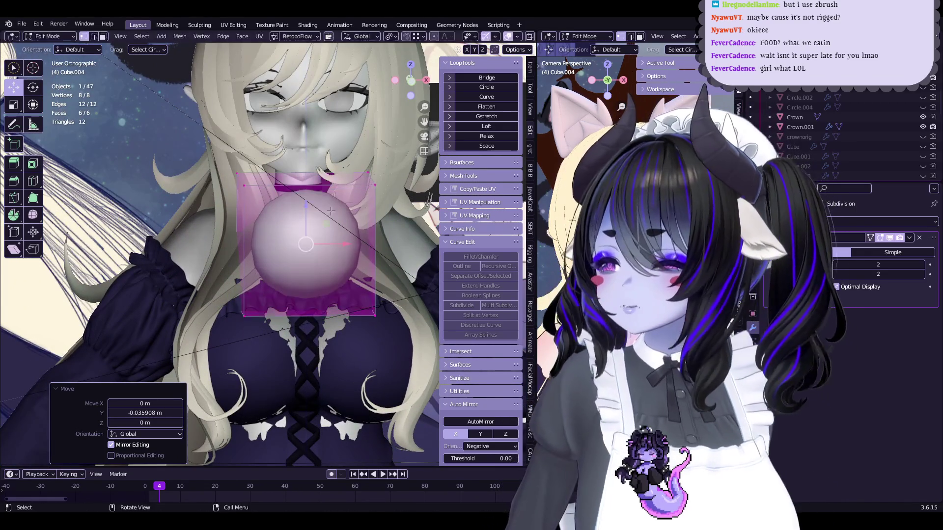
right_click(324, 216)
Step: Shift the gem along Y and shrink it to 0.476
mouse_move(322, 219)
middle_mouse_down()
mouse_move(211, 230)
mouse_move(295, 230)
mouse_move(328, 277)
mouse_move(315, 261)
mouse_move(331, 246)
middle_mouse_up()
key("g")
key("y")
left_click(204, 230)
key("s")
left_click(310, 230)
scroll(319, 256, "up", 3)
Step: Nudge the gem along Y and flatten it to 0.481 depth on Y
key("g")
key("y")
left_click(333, 244)
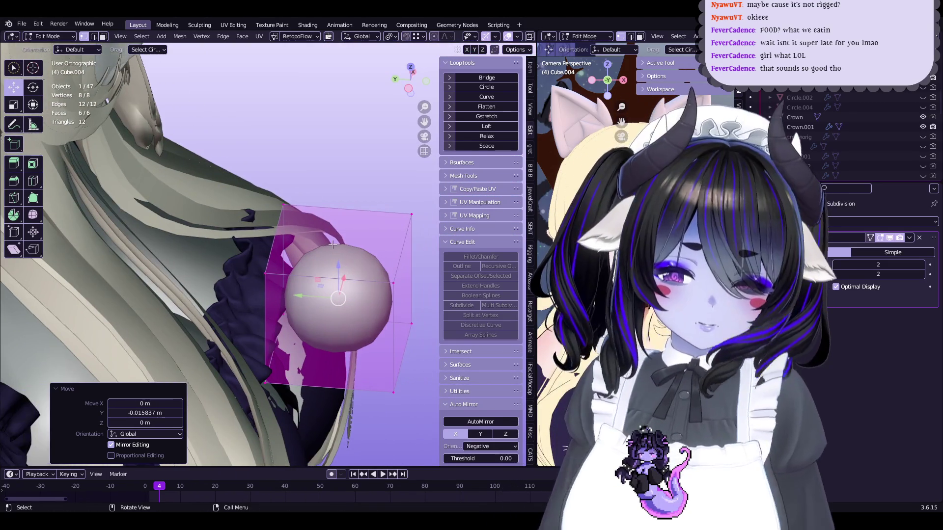
key("s")
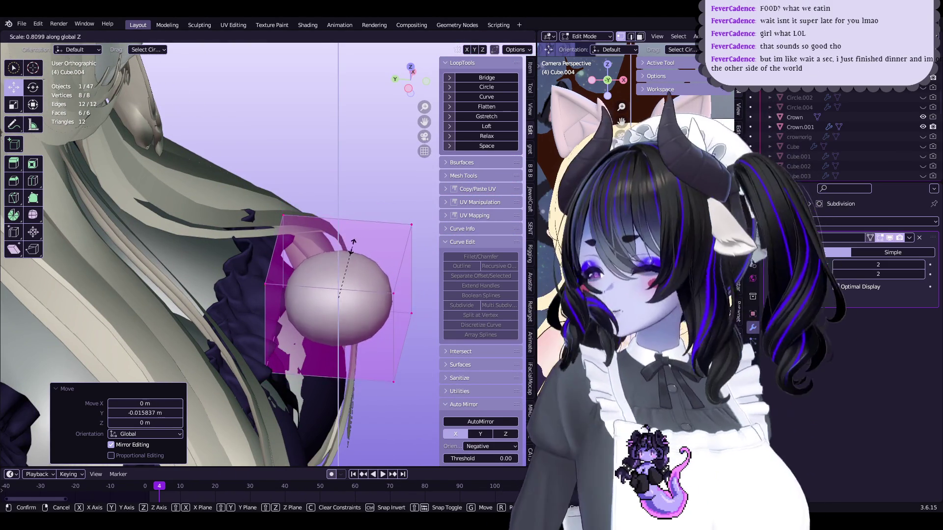
key("y")
left_click(360, 283)
middle_click_drag(359, 283, 305, 226)
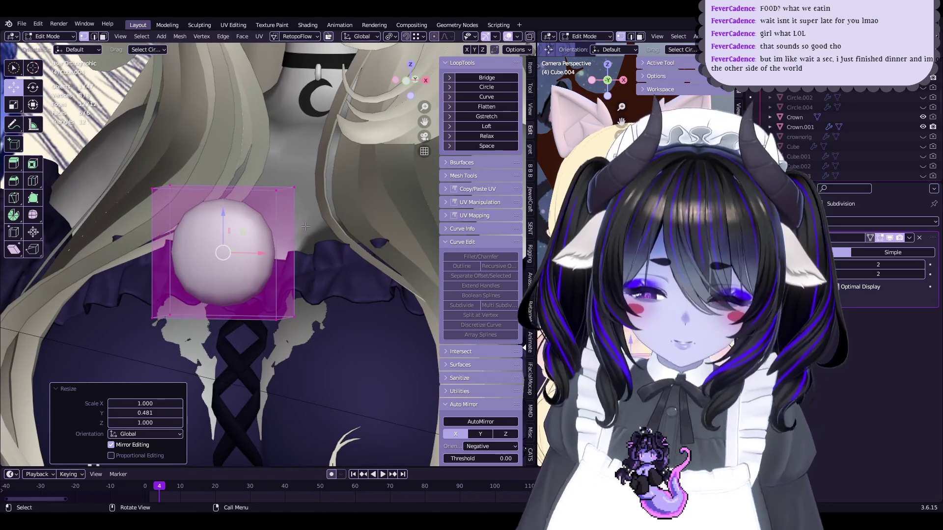
mouse_move(305, 212)
middle_mouse_down()
mouse_move(278, 225)
mouse_move(364, 213)
mouse_move(258, 234)
mouse_move(338, 240)
middle_mouse_up()
Step: Narrow the gem to 0.838 width and shift it slightly in depth
key("s")
left_click(347, 219)
key("Escape")
key("s")
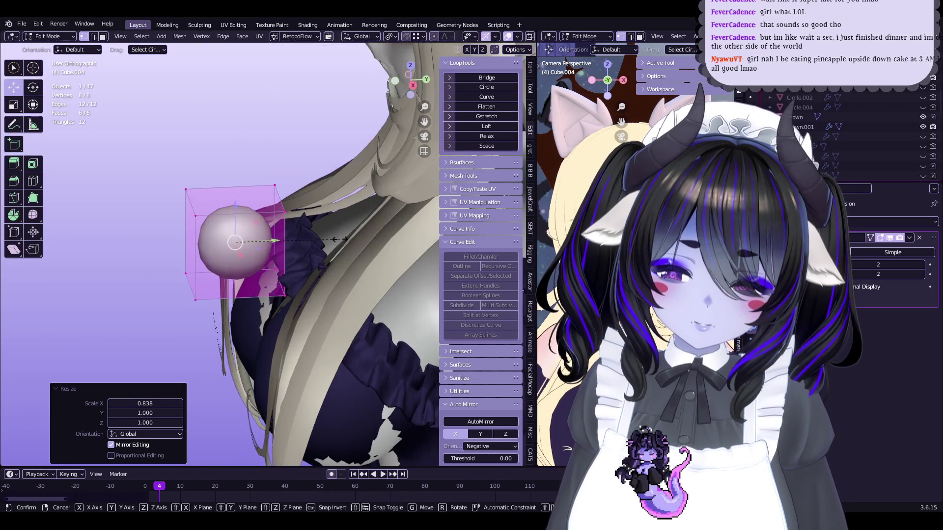
key("g")
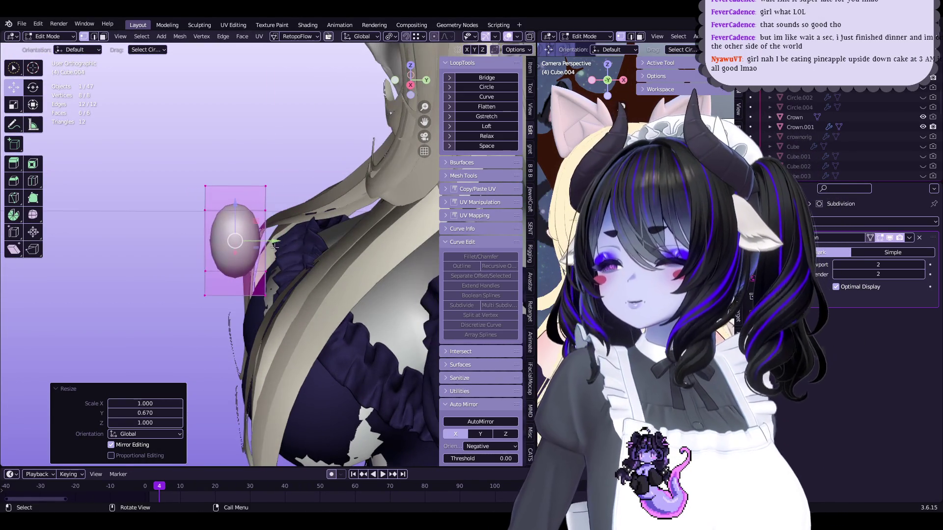
left_click(300, 251)
mouse_move(300, 252)
middle_mouse_down()
mouse_move(381, 221)
mouse_move(246, 255)
middle_mouse_up()
Step: Lower the gem slightly along Z
key("g")
key("z")
left_click(294, 243)
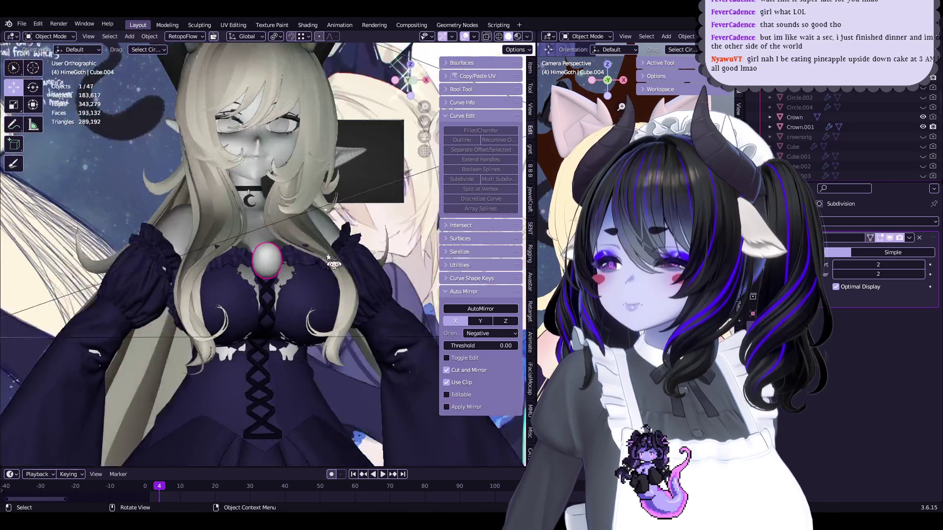
scroll(245, 256, "up", 5)
right_click(275, 219)
mouse_move(274, 219)
middle_mouse_down()
mouse_move(225, 212)
mouse_move(316, 231)
mouse_move(344, 208)
mouse_move(392, 221)
mouse_move(368, 195)
mouse_move(338, 204)
middle_mouse_up()
Step: Tilt the gem on X by -10.2 degrees, then by -8.88 degrees
key("r")
left_click(344, 209)
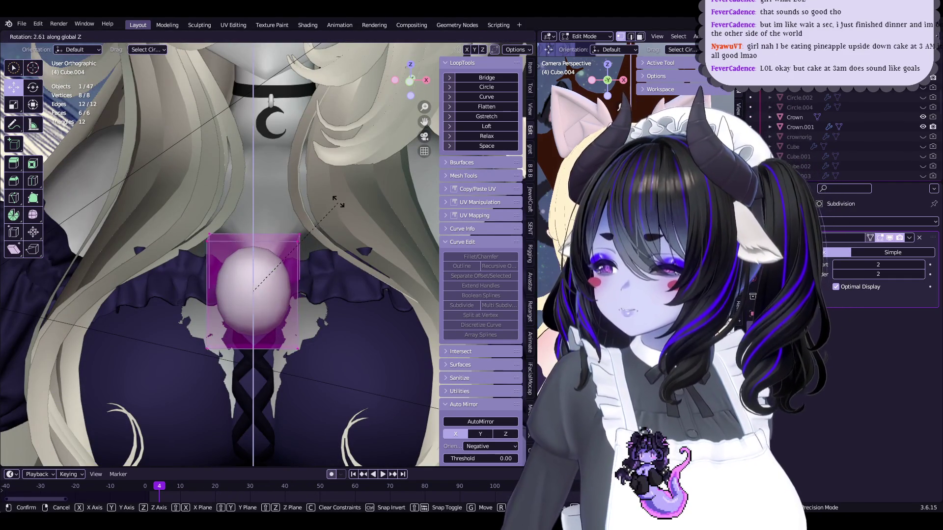
left_click(333, 237)
middle_click_drag(333, 237, 298, 229)
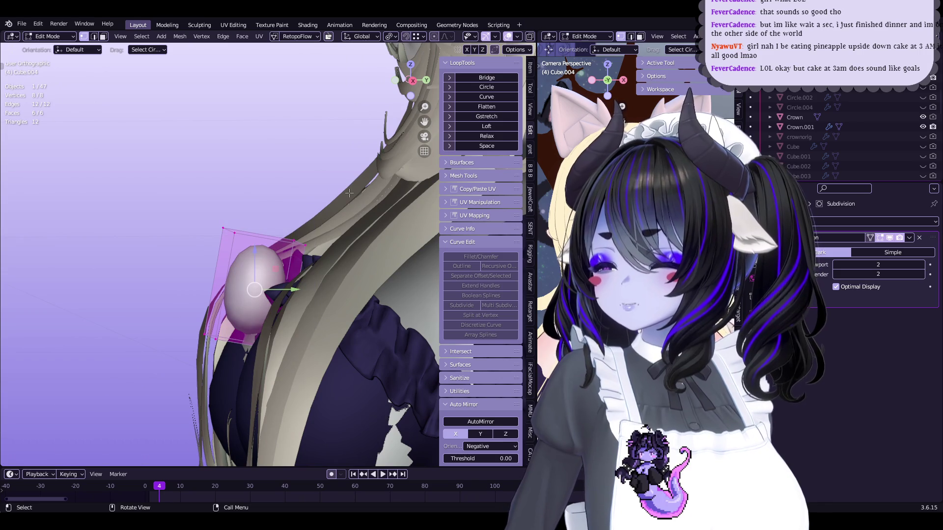
key("t")
key("r")
key("x")
left_click(429, 358)
middle_click_drag(430, 358, 361, 207)
Step: Return to Object Mode, save Start5Hime.blend, and reselect the chest gem
key("Tab")
scroll(334, 220, "down", 6)
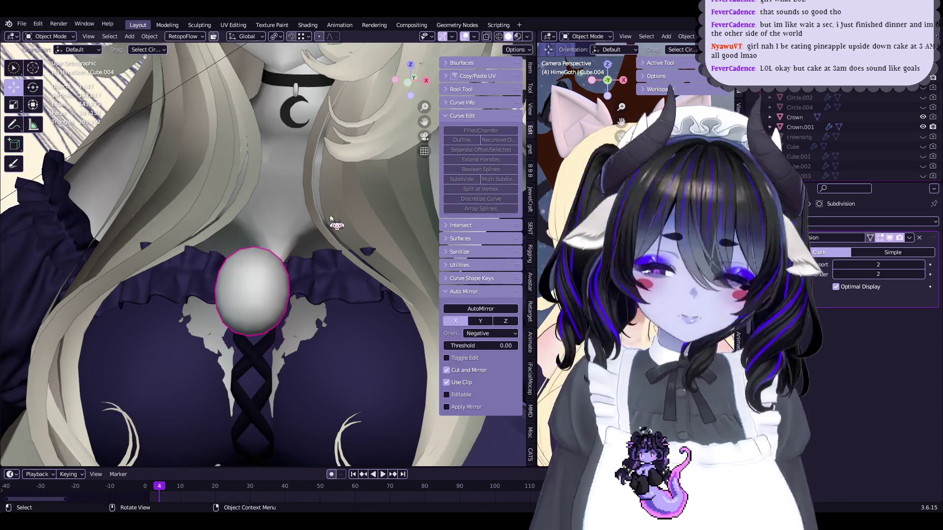
key("ctrl+s")
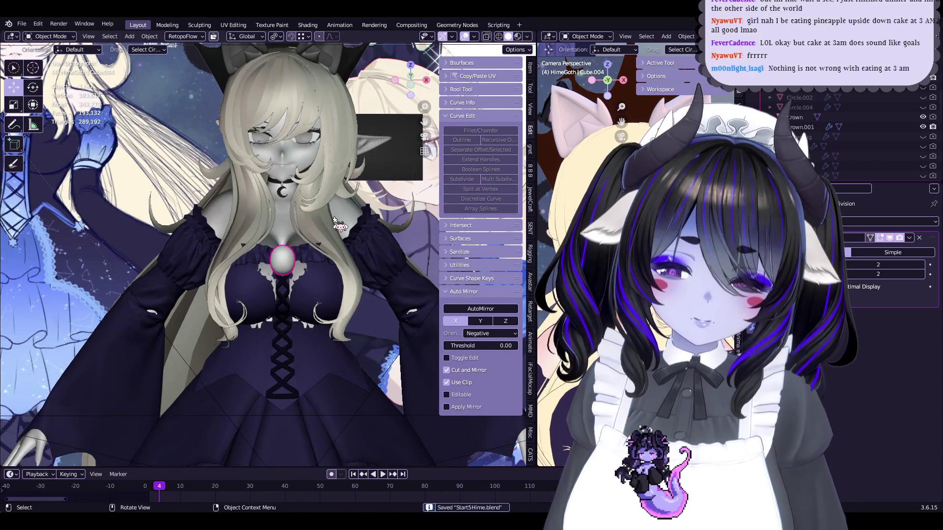
middle_click_drag(334, 216, 294, 245)
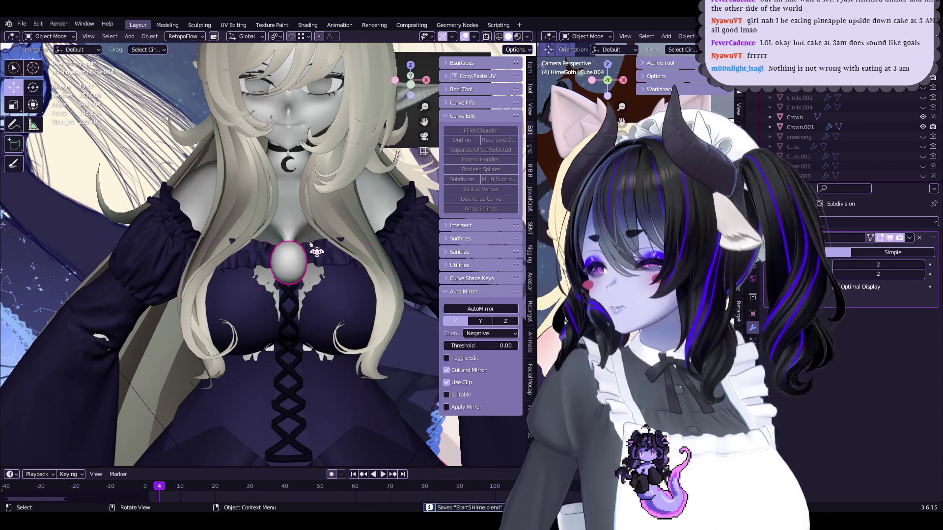
scroll(294, 245, "down", 4)
scroll(287, 252, "up", 4)
left_click(287, 252)
left_click(287, 252)
scroll(294, 255, "up", 6)
Step: Scale the gem's mesh to 0.696 in Edit Mode
key("Tab")
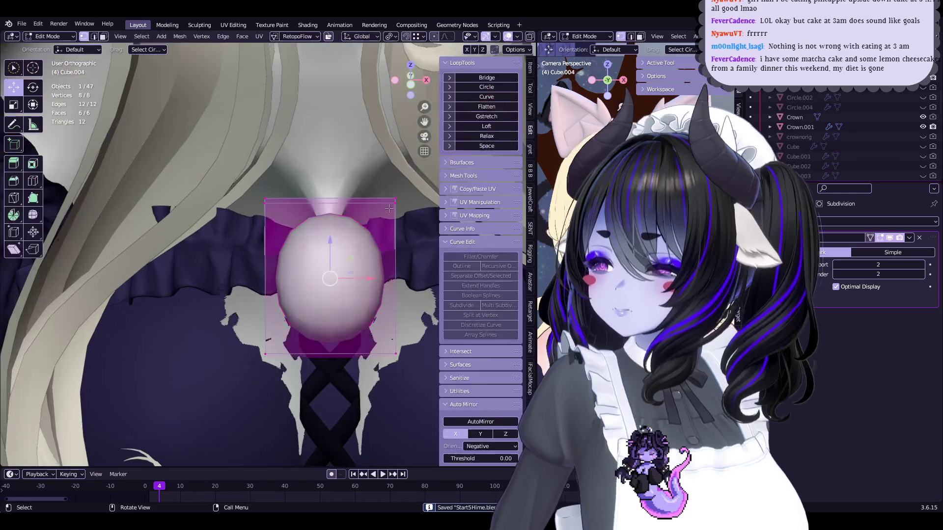
key("s")
left_click(381, 222)
key("Tab")
scroll(380, 222, "down", 5)
left_click(388, 236)
middle_click_drag(388, 236, 338, 221)
scroll(338, 219, "up", 5)
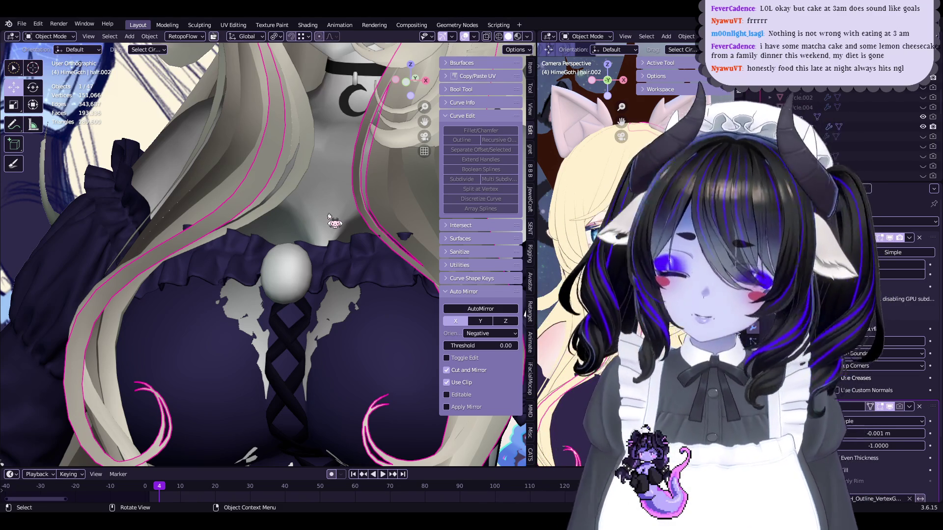
Step: Tilt the gem forward on X, undoing the extra 7.29-degree tilt
left_click(286, 269)
mouse_move(286, 269)
middle_mouse_down()
mouse_move(344, 270)
mouse_move(364, 223)
middle_mouse_up()
key("Tab")
key("r")
key("x")
left_click(378, 272)
key("r")
key("x")
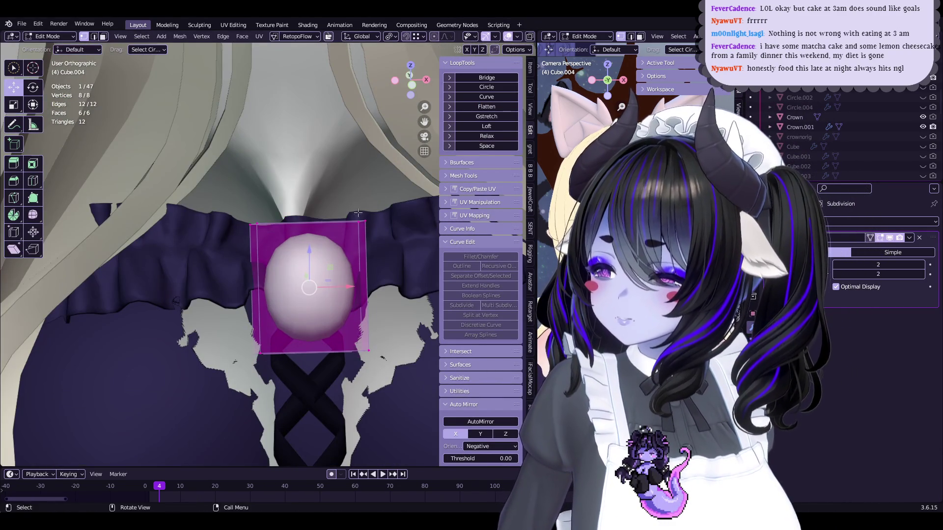
left_click(362, 222)
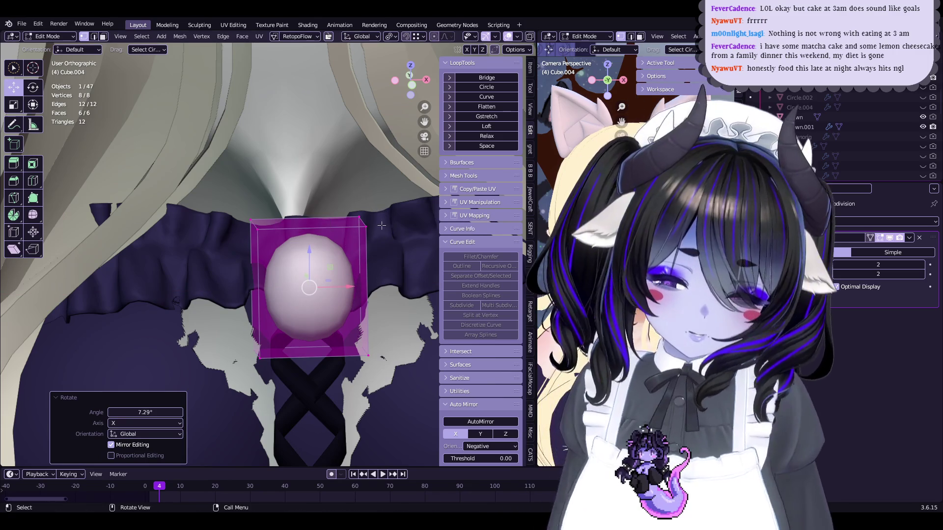
key("ctrl+z")
Step: Return to Object Mode, select the dress ruffles, and save the file
key("Tab")
left_click(381, 225)
scroll(378, 246, "down", 4)
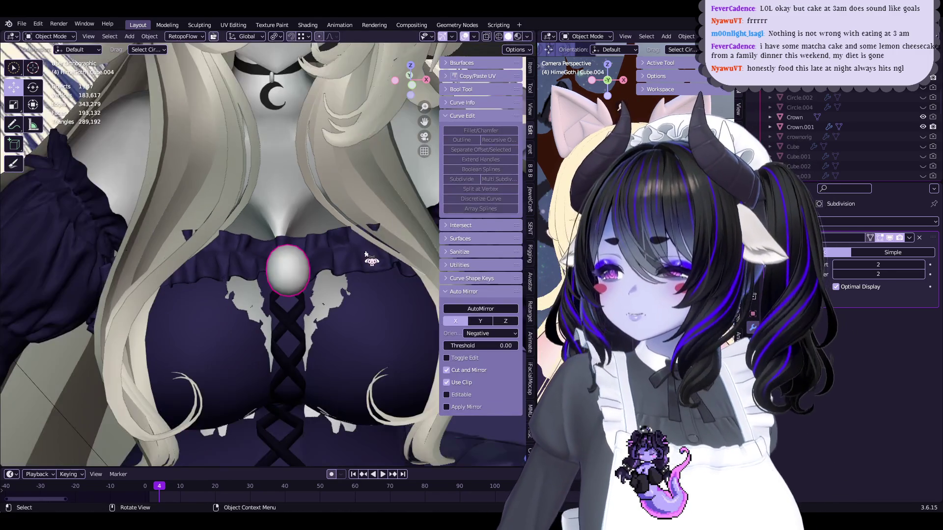
scroll(373, 257, "down", 5)
key("ctrl+s")
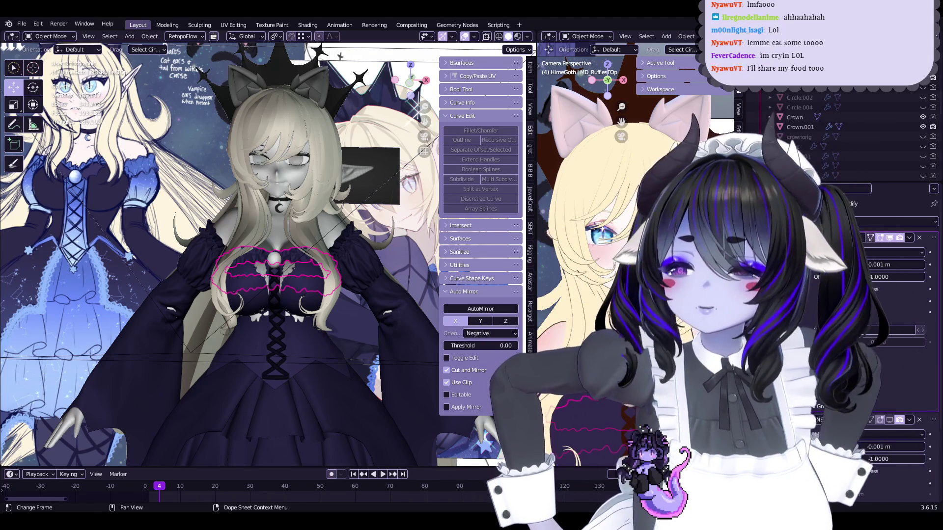
Step: Select the chest gem, save the file, and enter Edit Mode
scroll(348, 315, "up", 5)
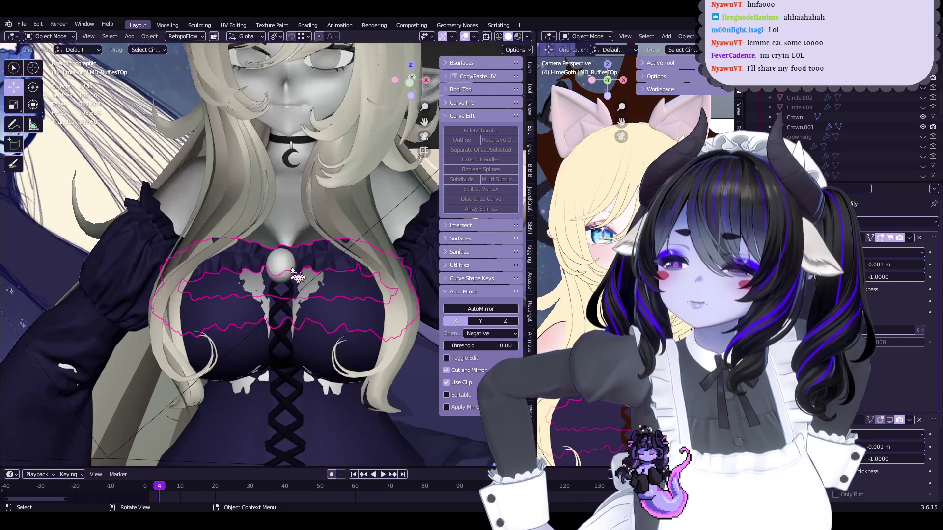
left_click(275, 270)
mouse_move(275, 270)
middle_mouse_down()
mouse_move(295, 285)
mouse_move(272, 298)
mouse_move(328, 309)
mouse_move(320, 220)
middle_mouse_up()
key("ctrl+s")
key("Tab")
key("Tab")
Step: Switch to a straight front view and zoom in on the gem
scroll(328, 332, "down", 5)
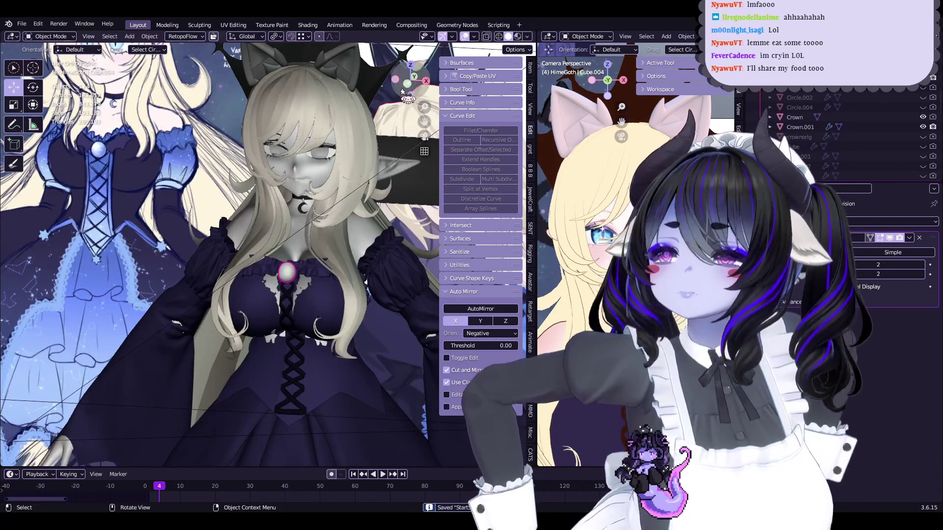
left_click(407, 84)
scroll(325, 202, "down", 3)
scroll(325, 202, "up", 1)
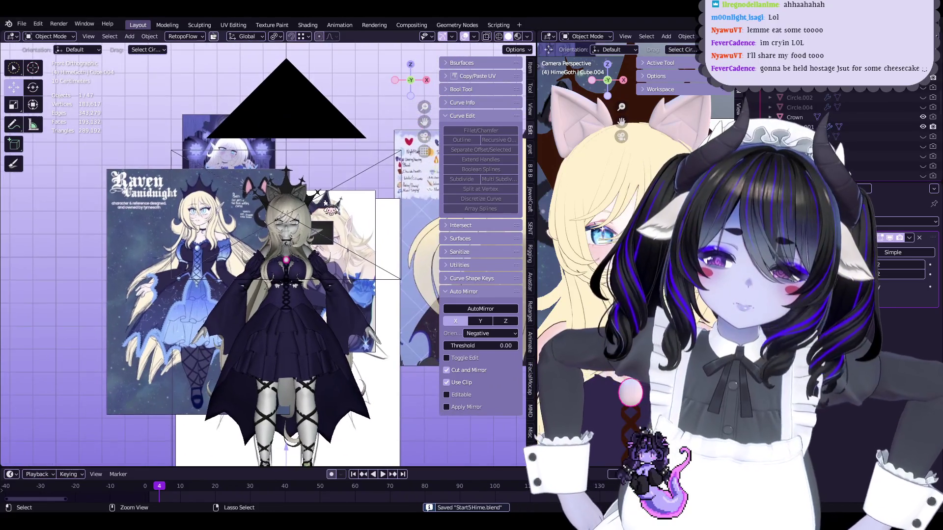
scroll(325, 202, "up", 3)
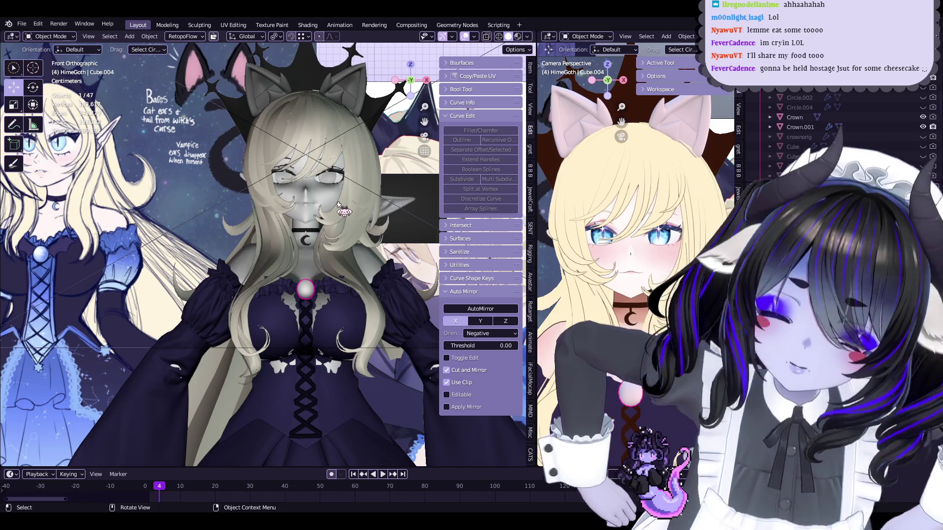
scroll(324, 221, "up", 4)
scroll(343, 245, "down", 3)
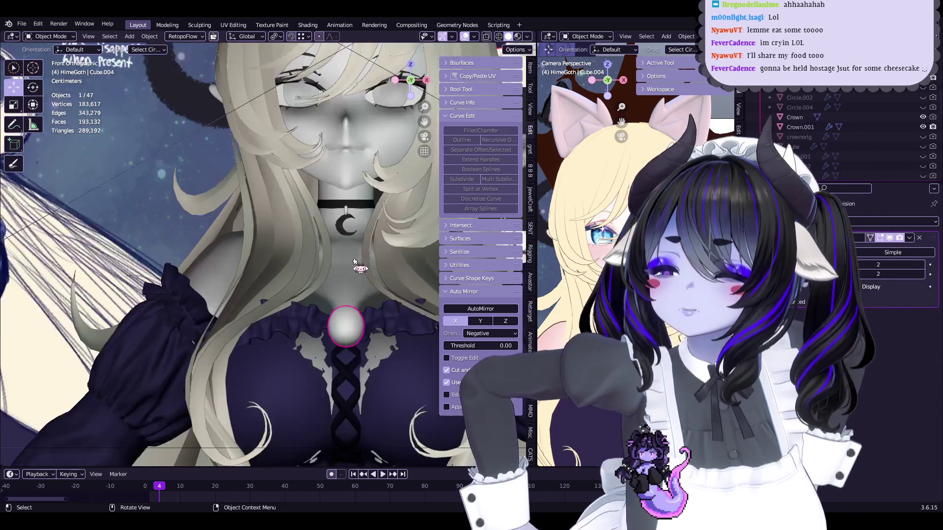
scroll(338, 254, "up", 2)
key("Tab")
Step: Lower the gem slightly along Z and shift it a little along Y
key("g")
key("z")
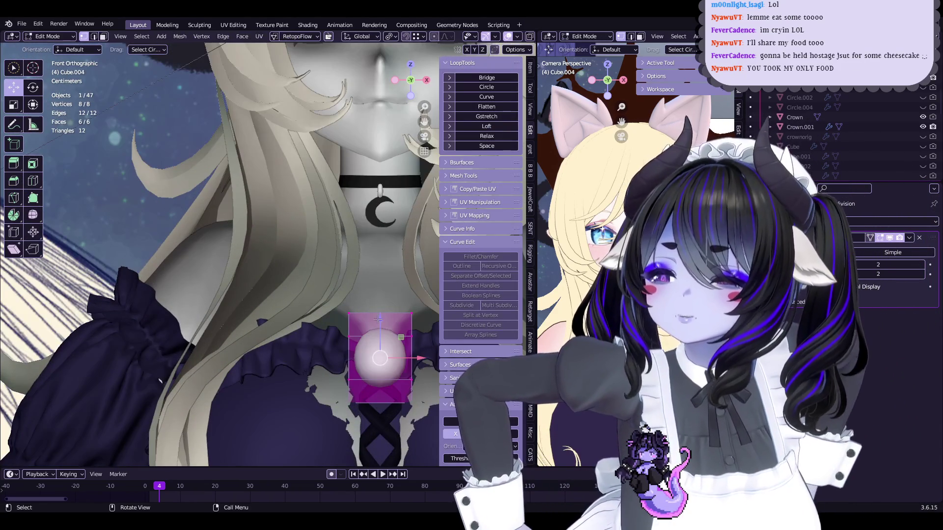
left_click(343, 364)
mouse_move(344, 364)
middle_mouse_down()
mouse_move(308, 349)
mouse_move(363, 333)
mouse_move(325, 371)
middle_mouse_up()
key("g")
key("y")
left_click(378, 361)
Step: Return to Object Mode and save the blend file
key("Tab")
left_click(253, 275)
scroll(253, 275, "up", 2)
scroll(252, 275, "down", 3)
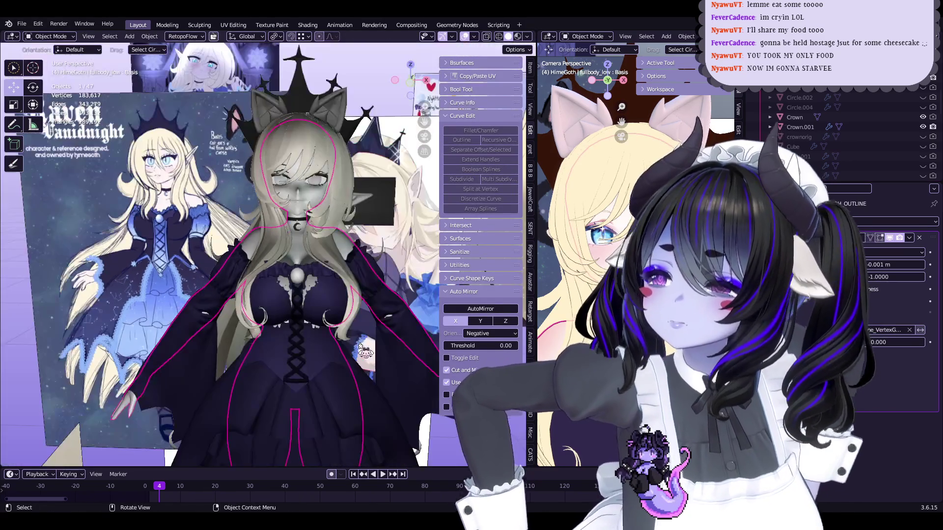
key("ctrl+s")
Step: Select a single face of Cube.004, the box around the gem, in Edit Mode
scroll(317, 280, "up", 5)
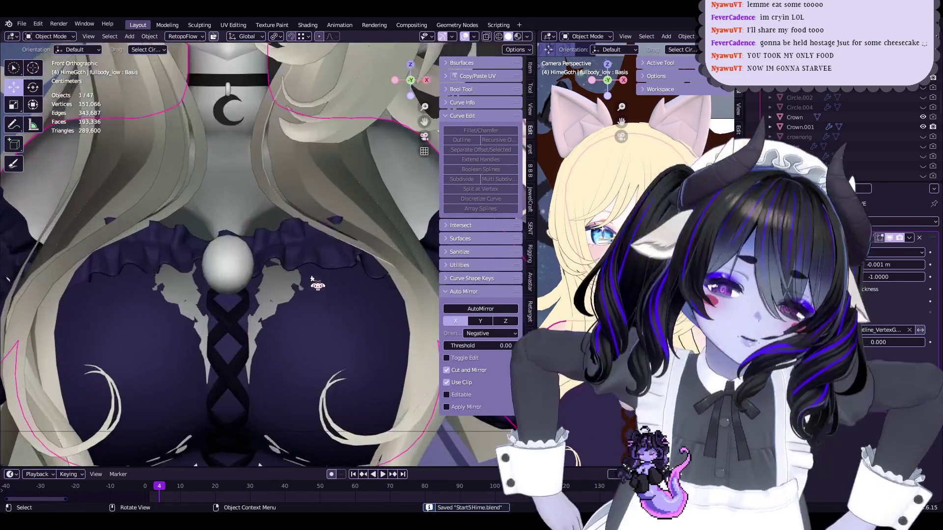
left_click(216, 273)
key("Tab")
scroll(271, 293, "up", 2)
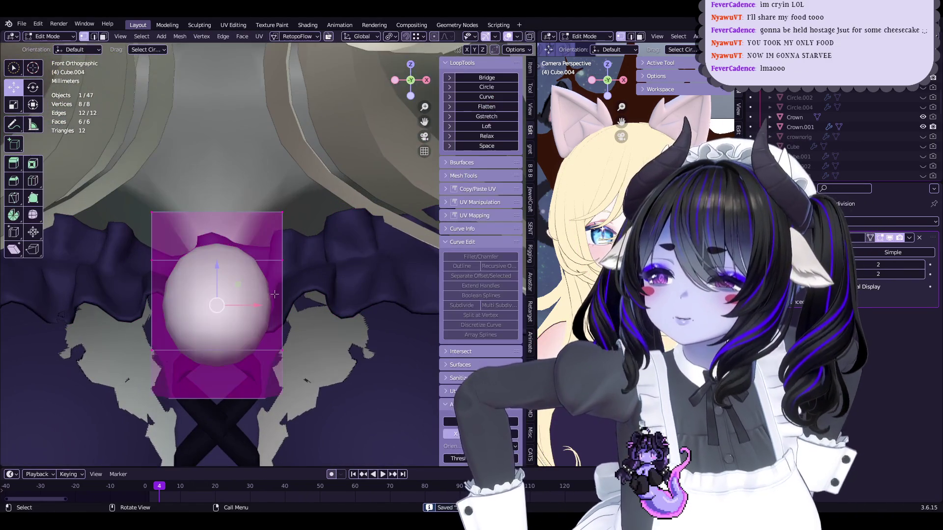
scroll(295, 245, "down", 3)
scroll(245, 275, "up", 2)
key("alt+a")
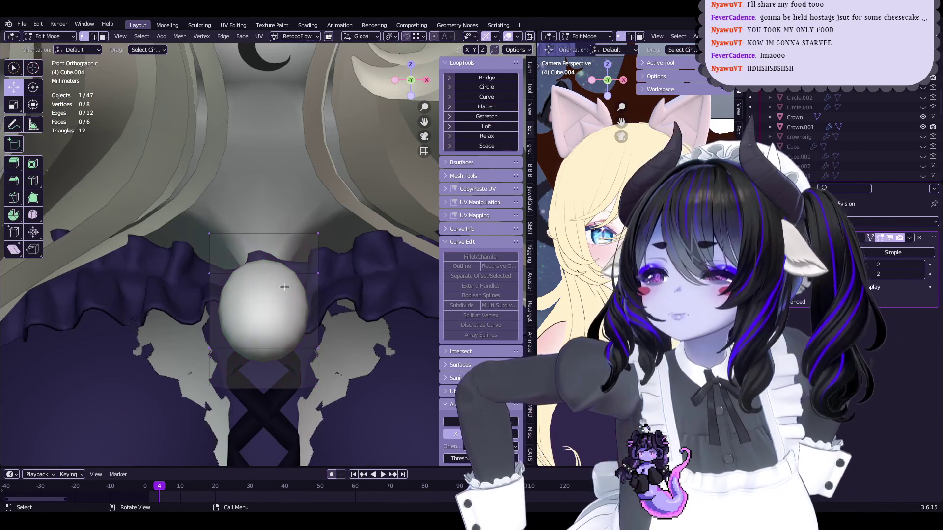
left_click(274, 320)
scroll(274, 320, "down", 4)
Step: Duplicate that face and place the copy beside the gem over the reference drawing
key("shift+d")
left_click(90, 211)
key("alt+z")
key("g")
left_click(323, 304)
scroll(323, 305, "up", 2)
Step: Separate the duplicated face into its own object with P > Selection
scroll(323, 304, "up", 2)
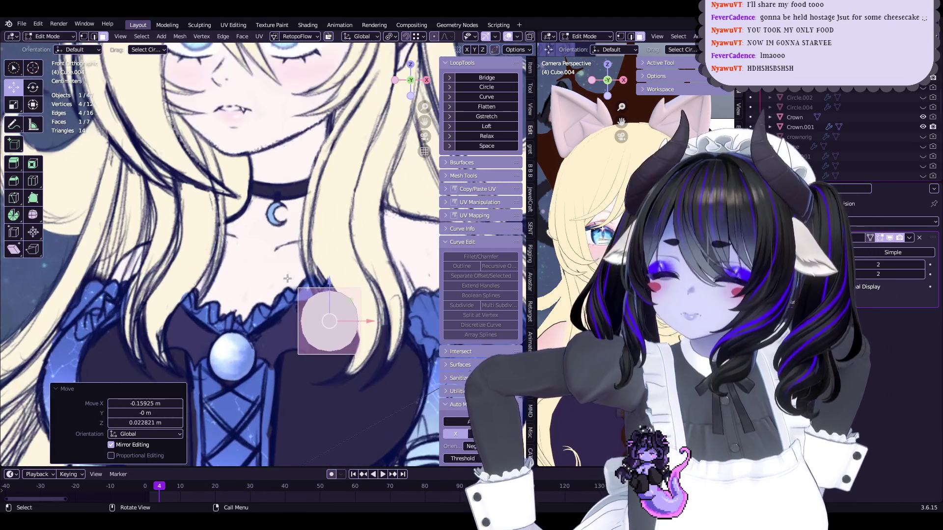
left_click(288, 279)
scroll(314, 319, "down", 4)
mouse_move(315, 319)
middle_mouse_down()
mouse_move(316, 334)
mouse_move(289, 322)
middle_mouse_up()
Step: From the side view, rotate the new face by 33.4°
key("ctrl+KP_3")
key("r")
left_click(373, 304)
middle_click_drag(372, 303, 370, 257)
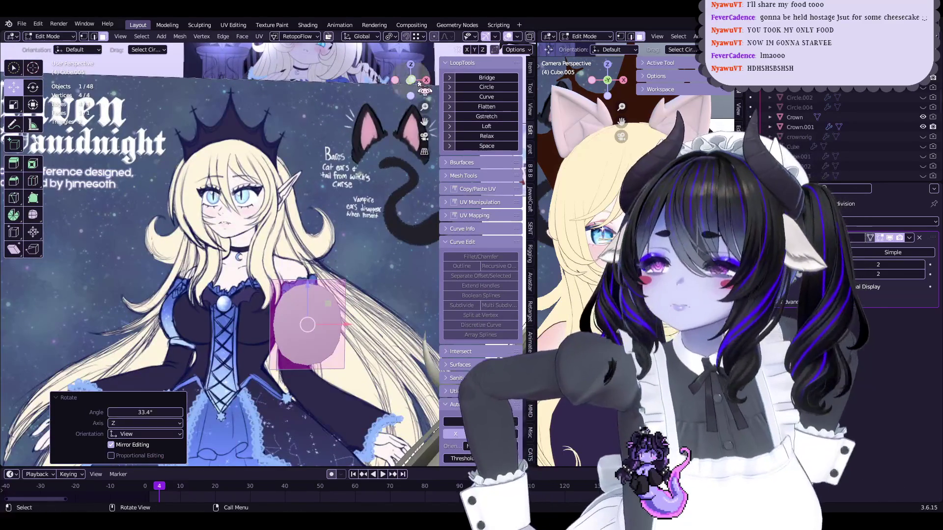
key("KP_1")
Step: Move the face down-left so it sits beside the chest gem
mouse_move(343, 308)
left_mouse_down()
mouse_move(304, 322)
mouse_move(302, 345)
left_mouse_up()
middle_click_drag(302, 345, 326, 282, "shift")
scroll(325, 282, "up", 1)
Step: Scale down the face's left edge to round it into a small piece
key("alt+a")
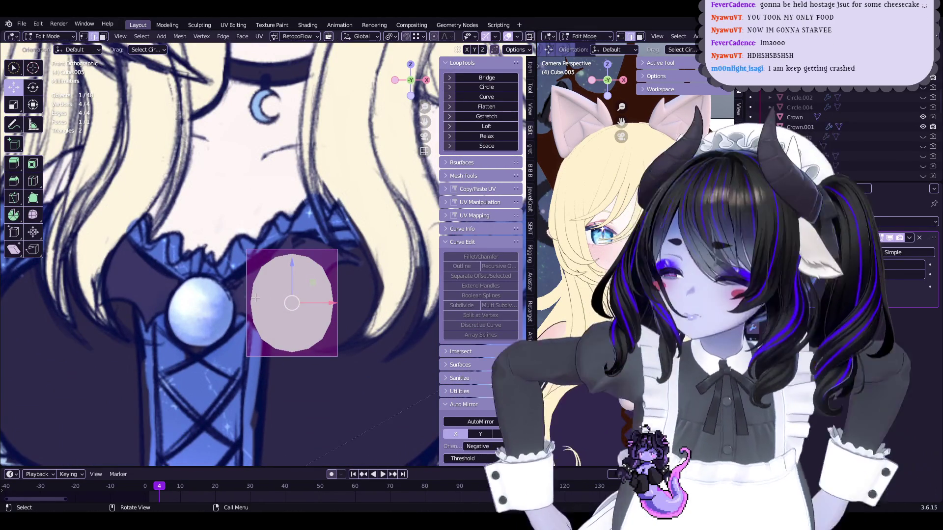
left_click(247, 285)
key("s")
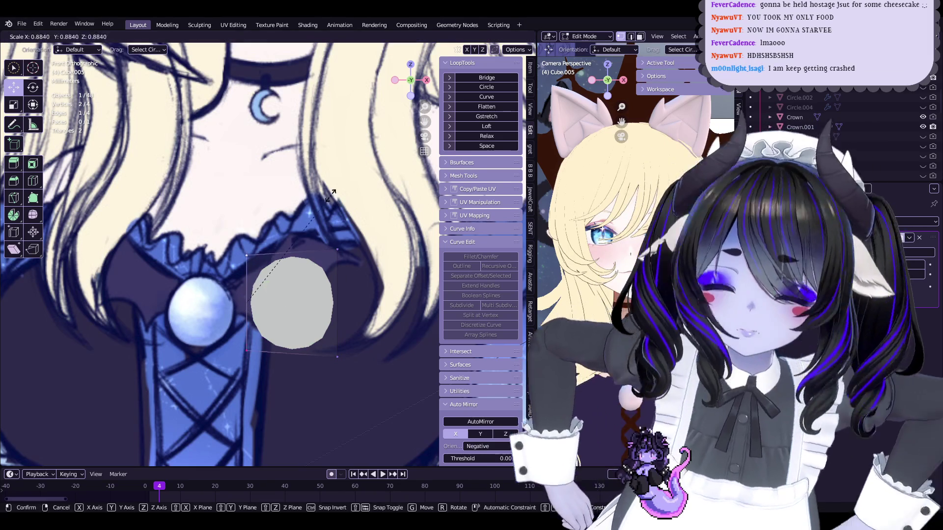
left_click(292, 263)
key("g")
left_click(265, 264)
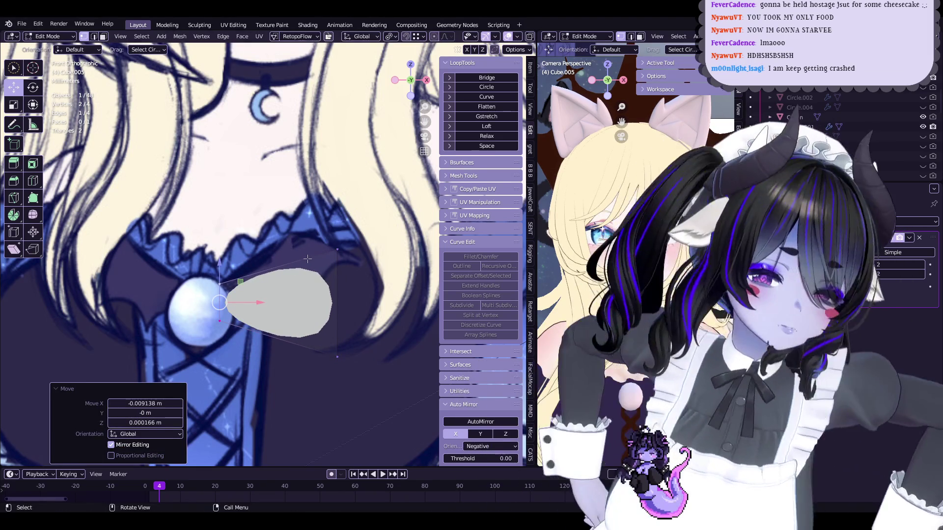
key("ctrl+z")
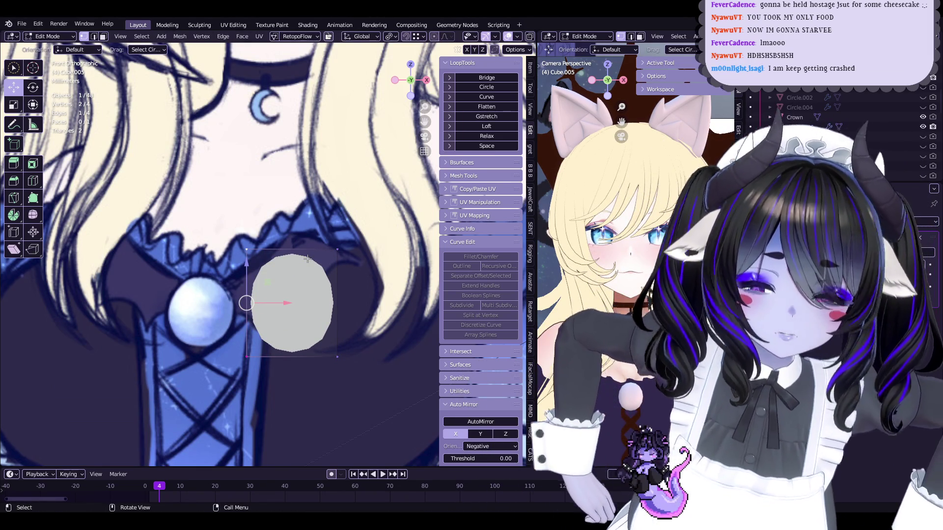
key("Tab")
key("Tab")
key("Tab")
key("Tab")
Step: Move the selected edge toward the gem and scale it down
key("g")
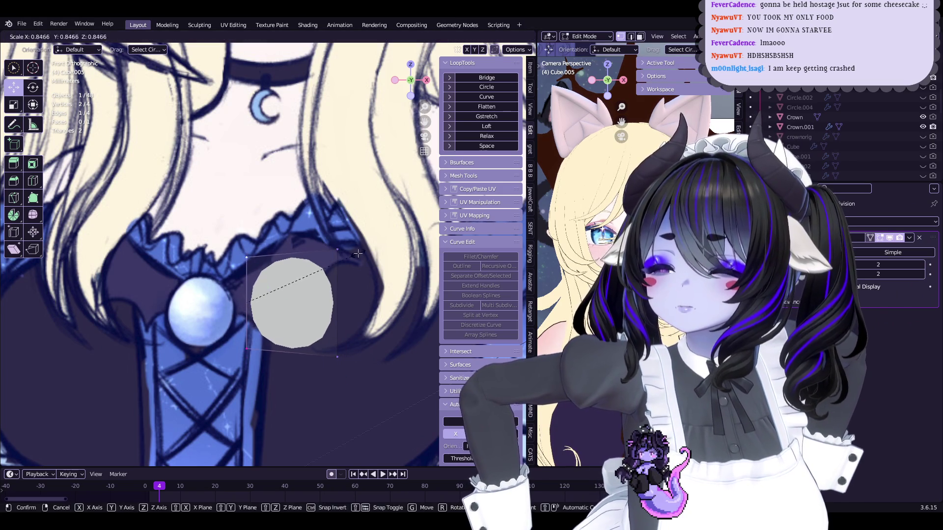
left_click(317, 255)
key("s")
left_click(326, 253)
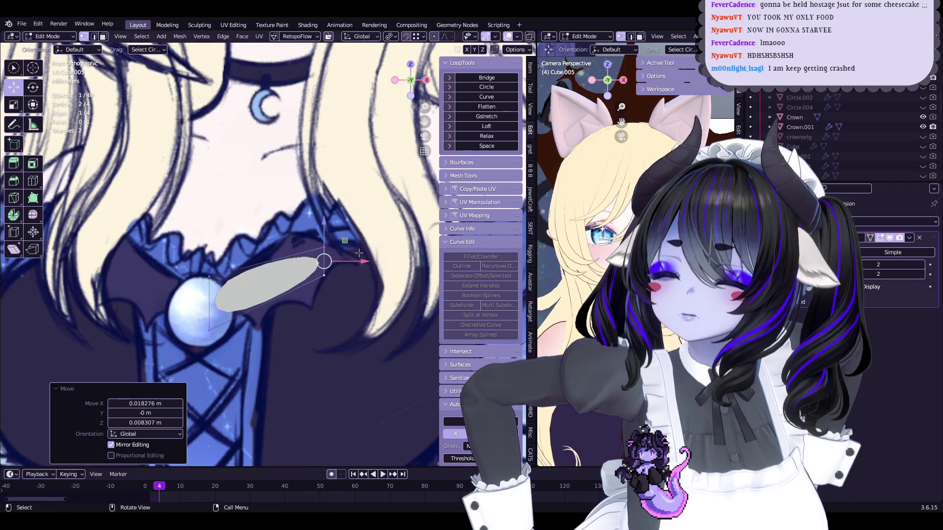
key("s")
left_click(332, 254)
scroll(275, 279, "up", 3)
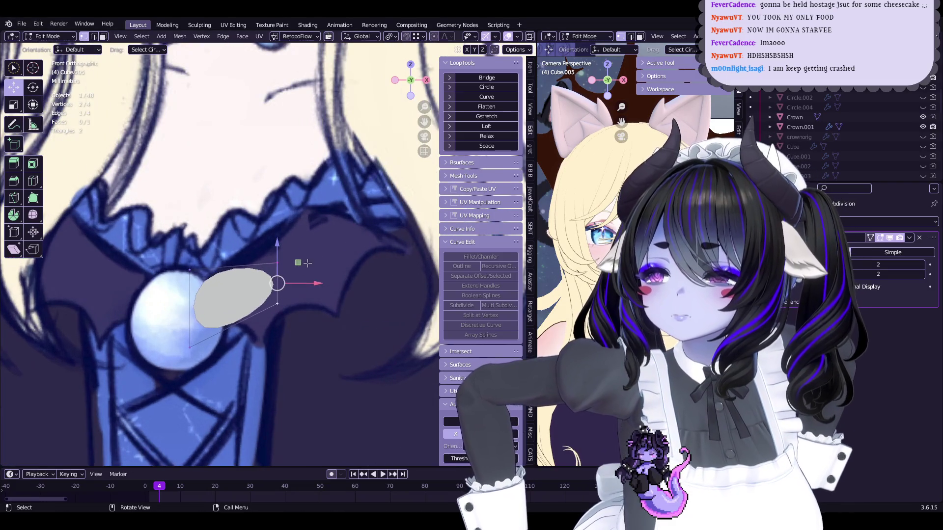
key("g")
left_click(261, 287)
Step: Extrude the edge down-right then up-right into a V, creasing the fold fully sharp
key("e")
left_click(296, 324)
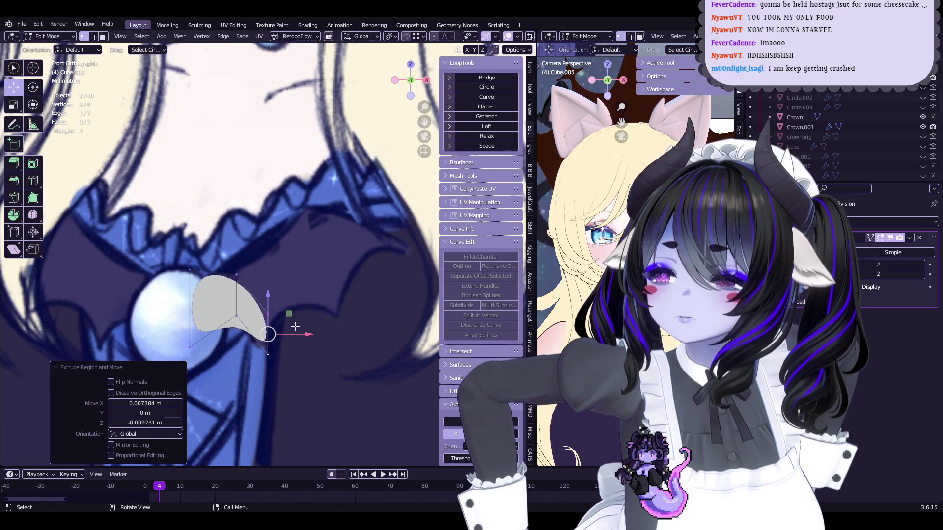
key("e")
left_click(351, 237)
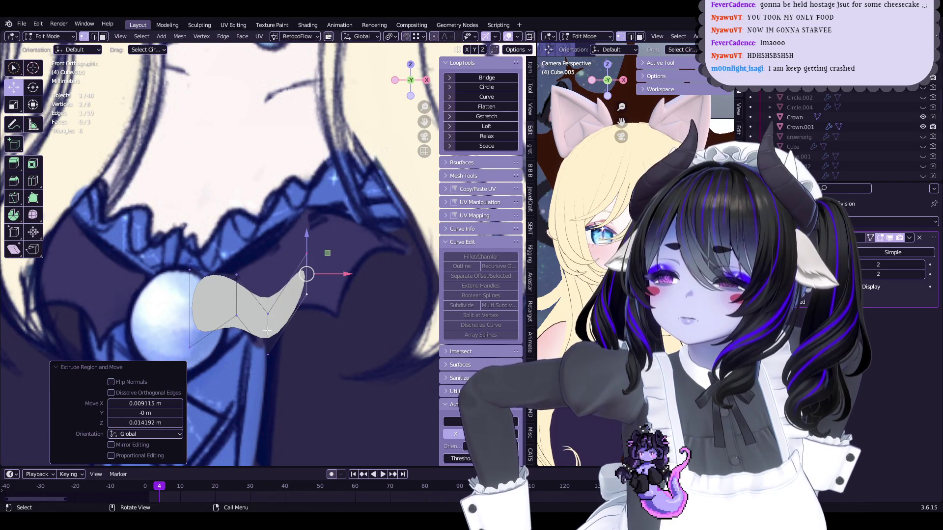
left_click(268, 314)
left_click(268, 354, "shift")
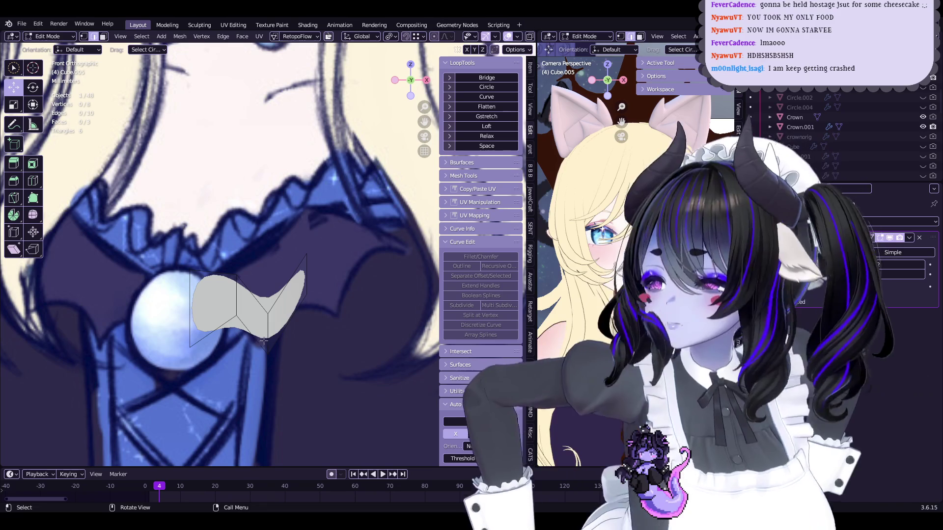
key("shift+e")
left_click(336, 293)
Step: Reposition and slightly rotate the right edge, then extrude another section higher up
key("e")
left_click(358, 307)
left_click(358, 306)
middle_click_drag(396, 263, 378, 268, "shift")
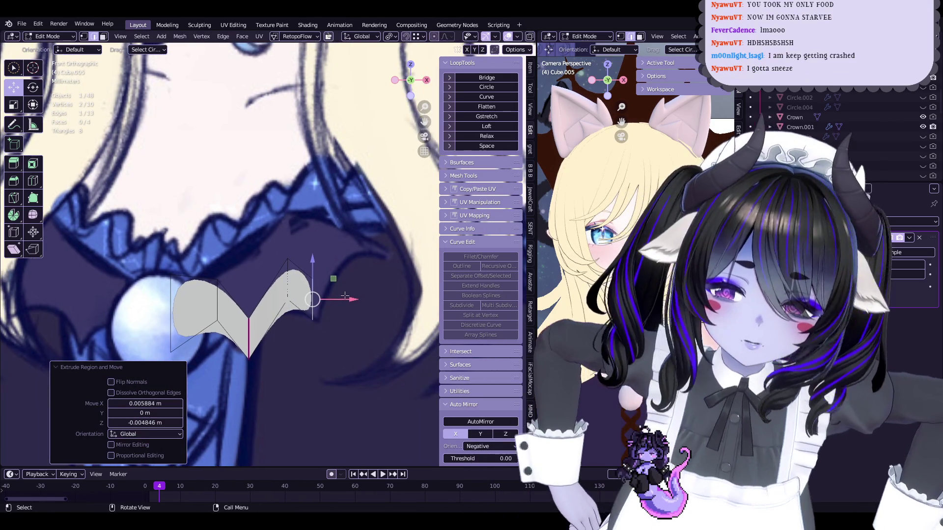
key("ctrl+z")
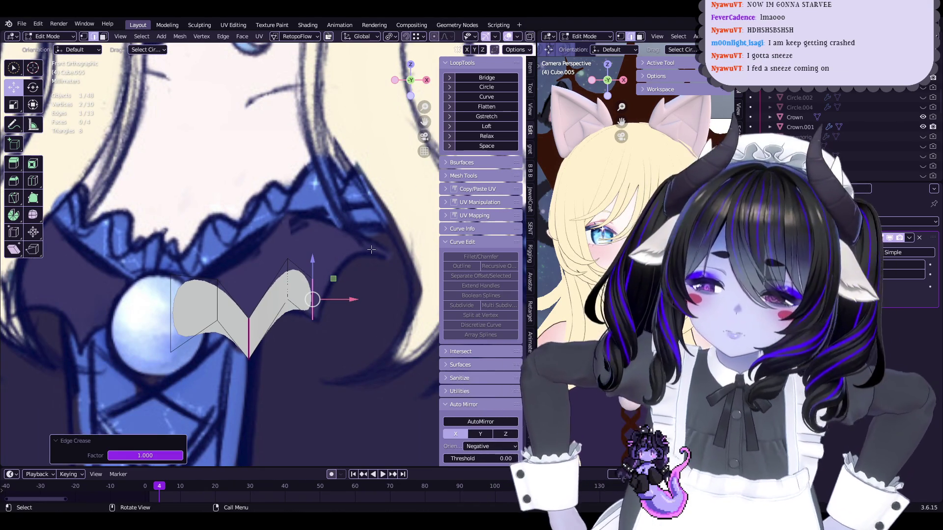
scroll(372, 250, "up", 1)
key("g")
left_click(343, 278)
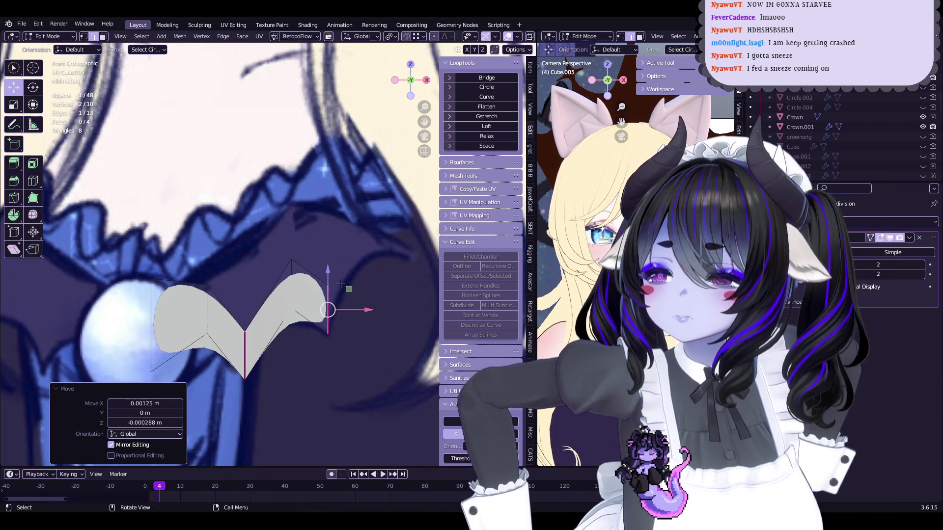
key("r")
left_click(339, 282)
key("e")
left_click(354, 211)
Step: Delete the Subdivision modifier so the zigzag stays sharp
key("Tab")
scroll(326, 301, "down", 1)
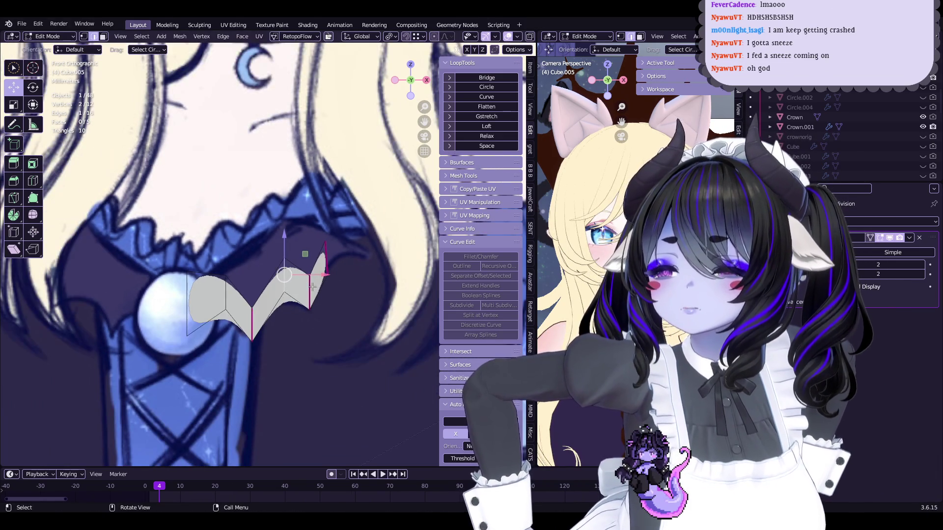
left_click(919, 237)
scroll(249, 294, "up", 2)
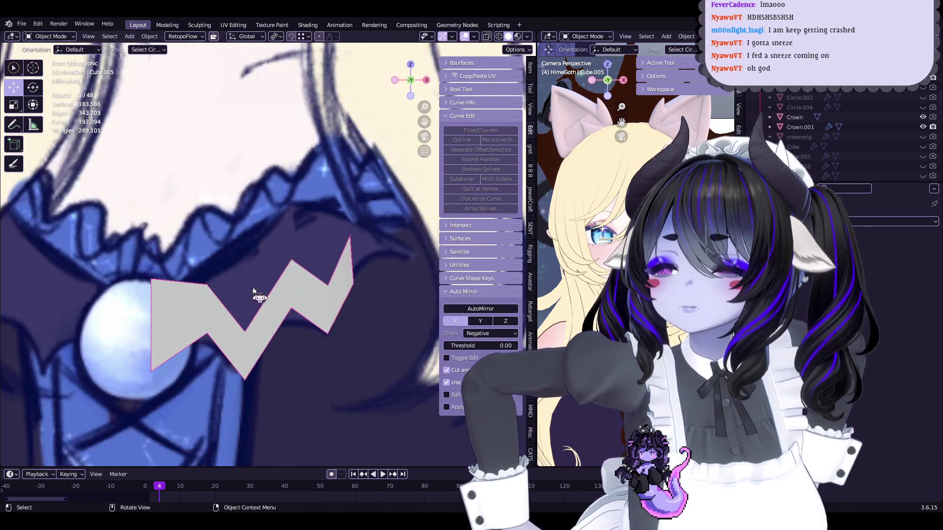
key("Tab")
Step: Move the V's bottom up-left and shrink and reposition the left edge
key("g")
left_click(265, 309)
middle_click(253, 273, "alt")
key("g")
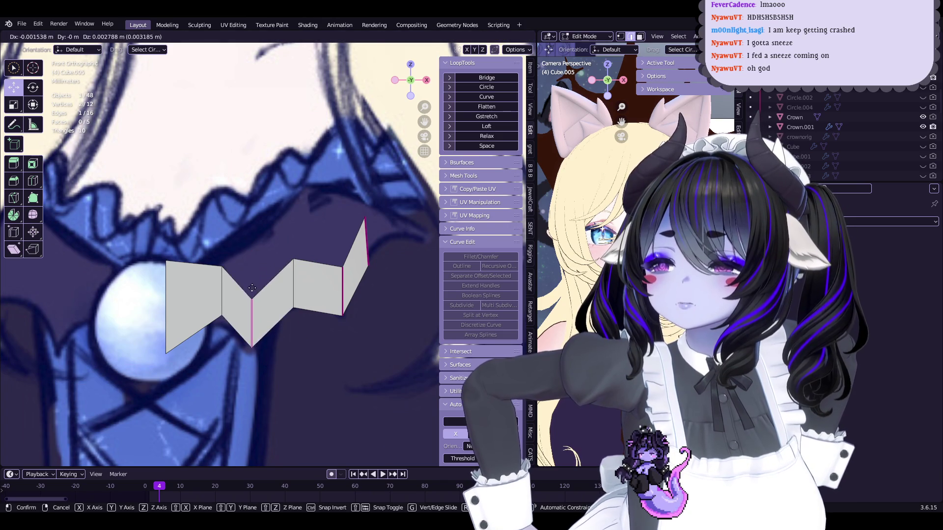
left_click(234, 290)
left_click(185, 299)
key("s")
left_click(216, 285)
key("g")
left_click(224, 276)
key("g")
left_click(231, 284)
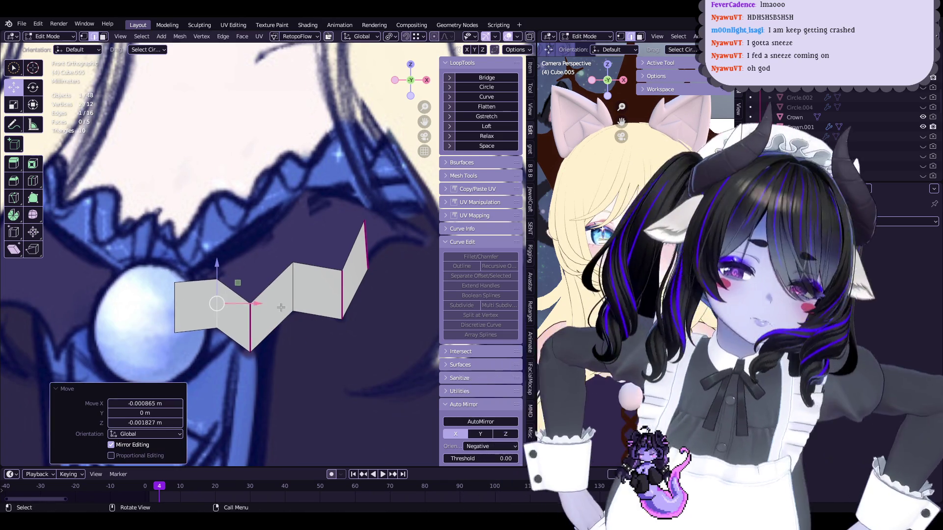
Step: Check the back and front views, then raise a top corner vertex
scroll(280, 308, "down", 6)
scroll(361, 172, "up", 4)
left_click(410, 80)
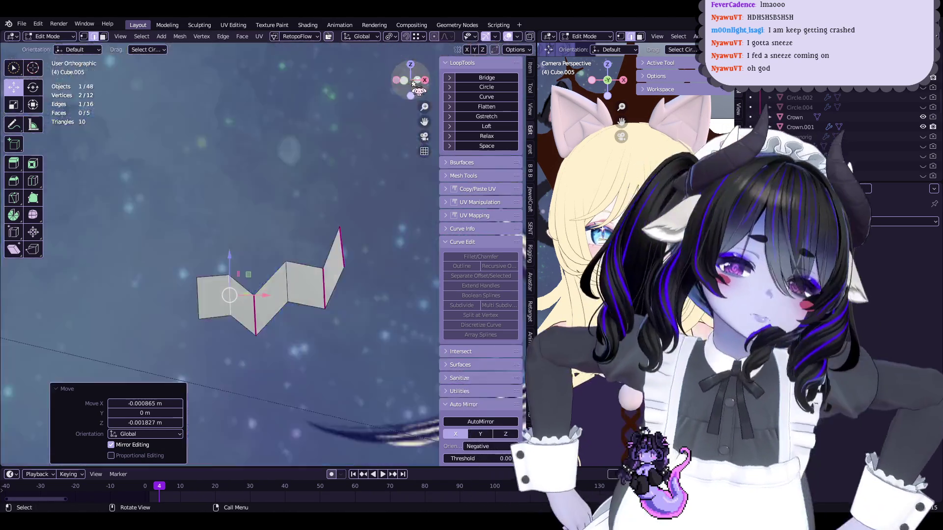
key("KP_1")
scroll(282, 259, "up", 3)
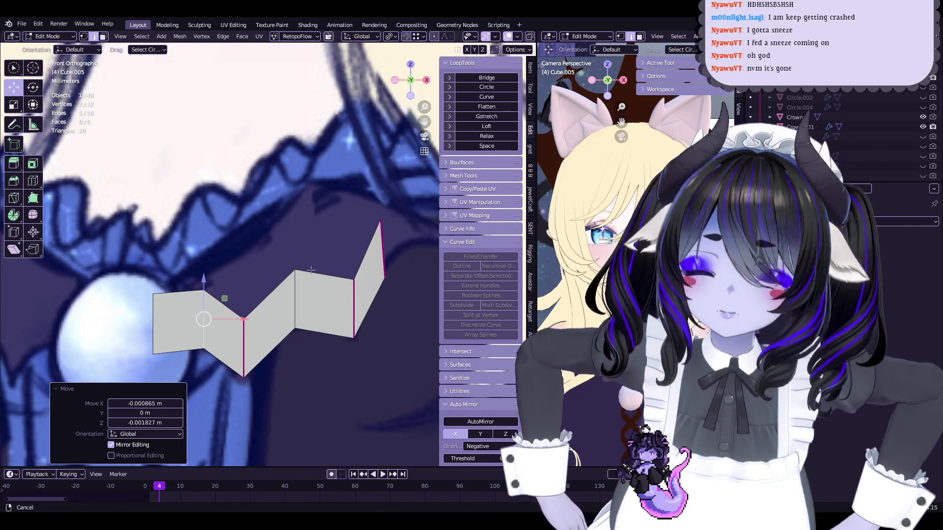
left_click(269, 283)
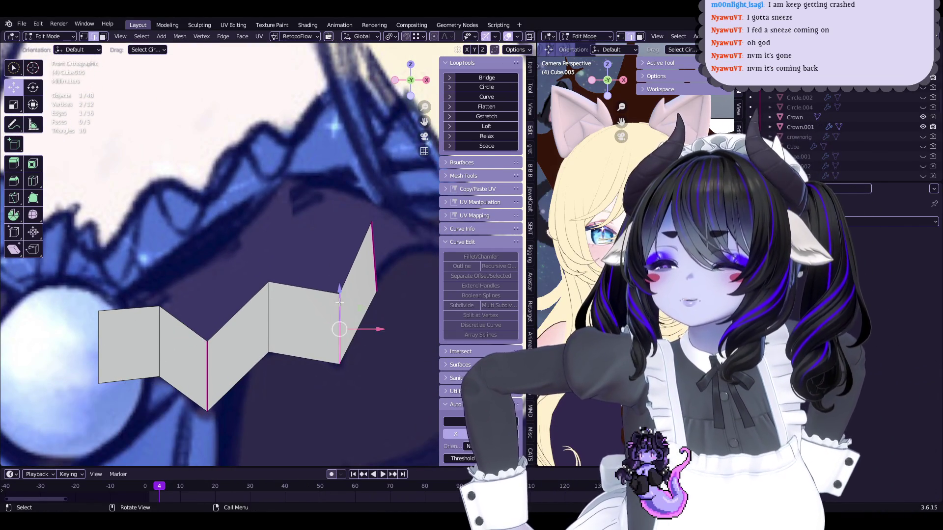
key("g")
left_click(275, 254)
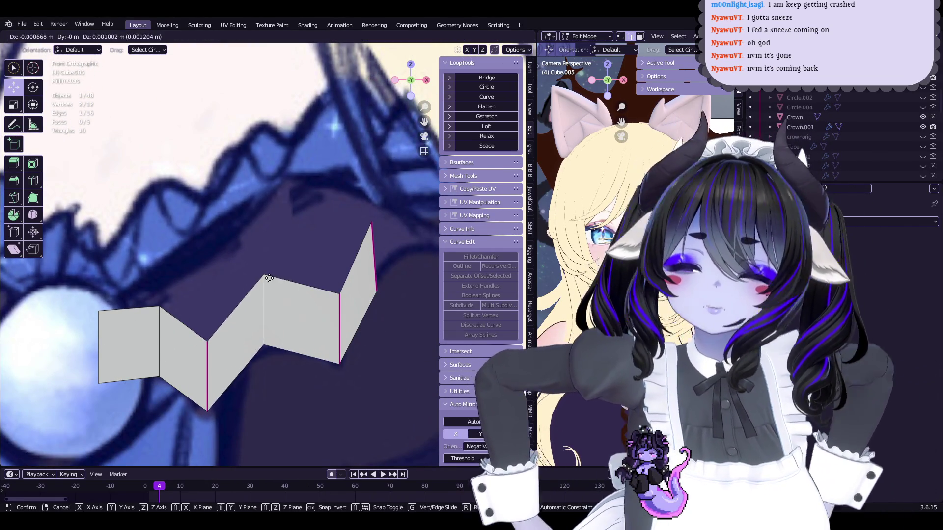
Step: Shrink and reposition the zigzag's right edge
scroll(297, 271, "down", 2)
scroll(297, 271, "up", 1)
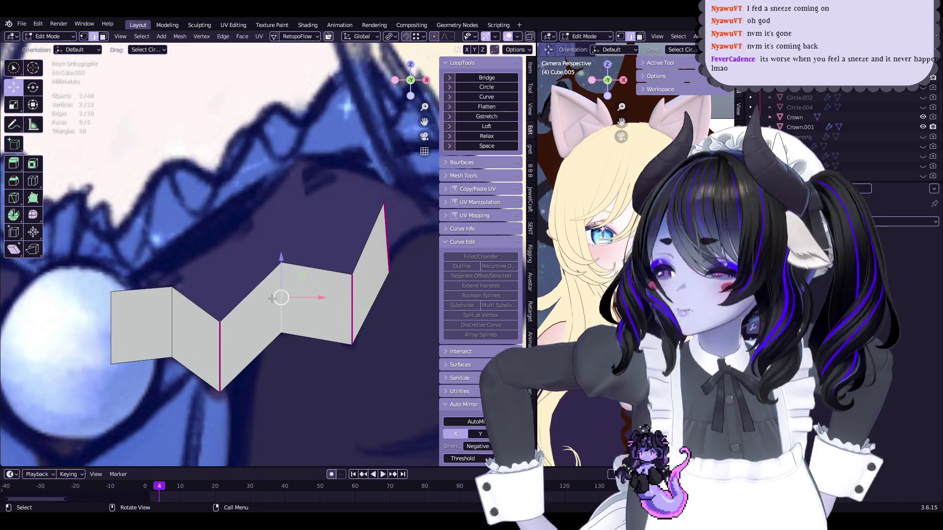
scroll(342, 266, "up", 1)
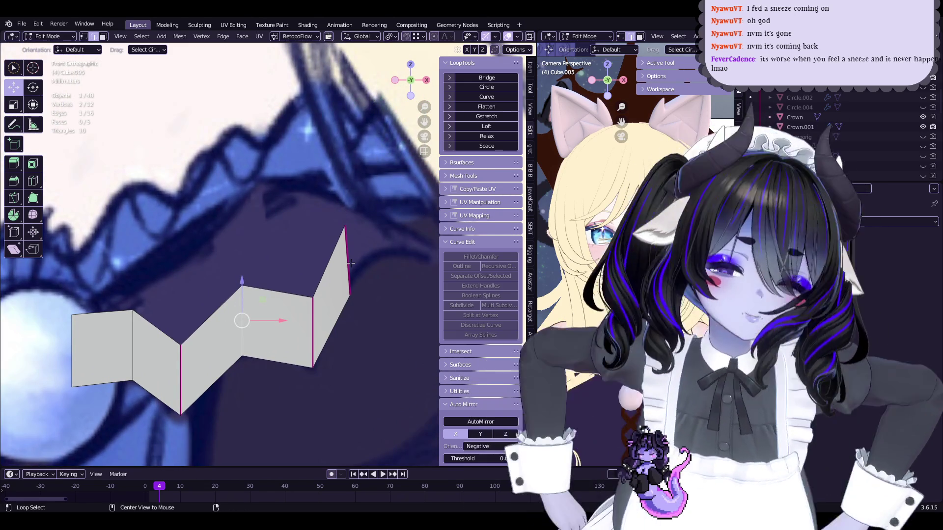
key("g")
key("s")
left_click(359, 231)
scroll(315, 246, "down", 2)
Step: Extrude a new panel to the right and shrink its end edge to taper it
scroll(311, 270, "up", 3)
key("e")
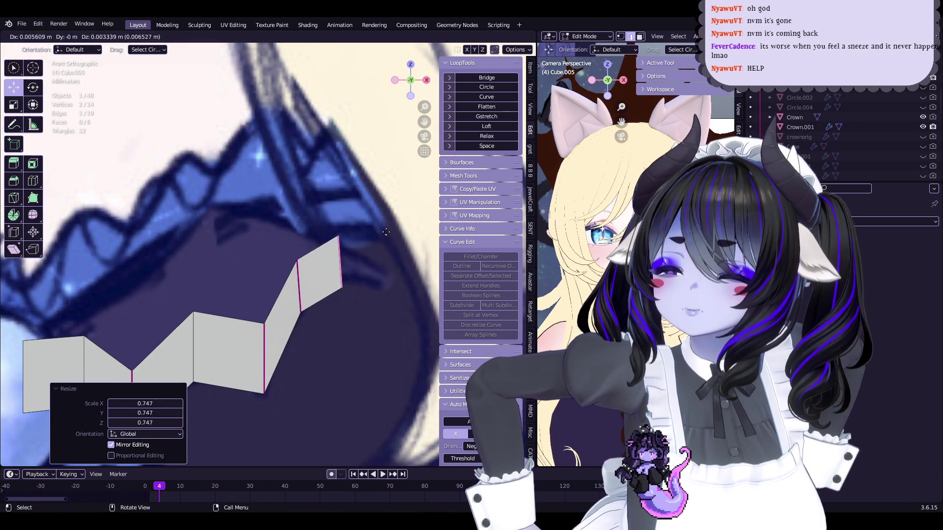
left_click(380, 250)
key("s")
left_click(408, 265)
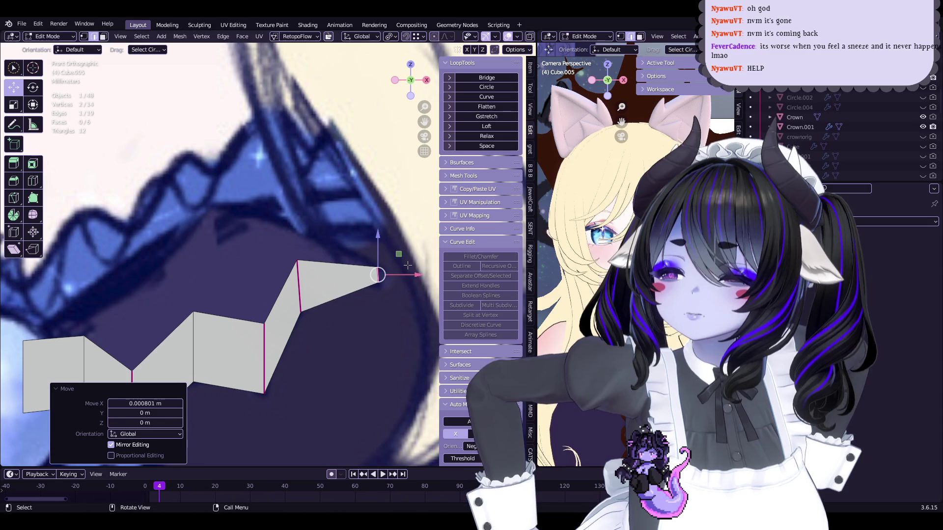
left_click_drag(409, 265, 343, 264)
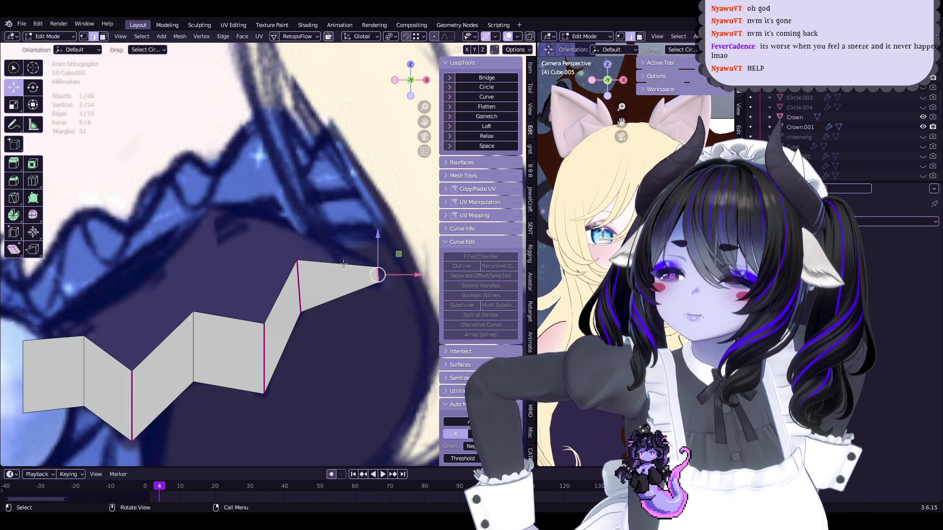
key("s")
left_click(378, 269)
middle_click_drag(365, 266, 372, 272, "shift")
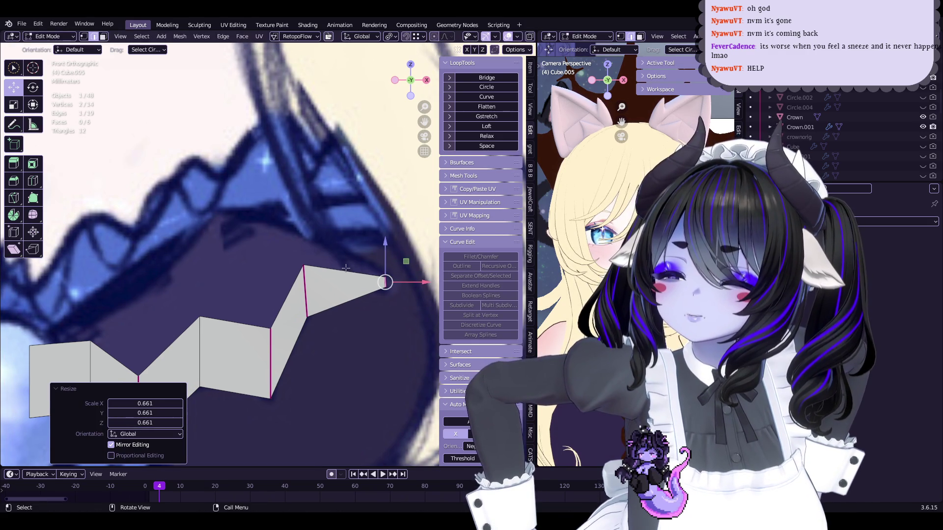
Step: Extrude one more face and move its upper tip vertex down-left
key("e")
left_click(348, 242)
left_click(384, 256)
key("g")
left_click(385, 274)
key("g")
left_click(381, 289)
scroll(325, 283, "up", 2)
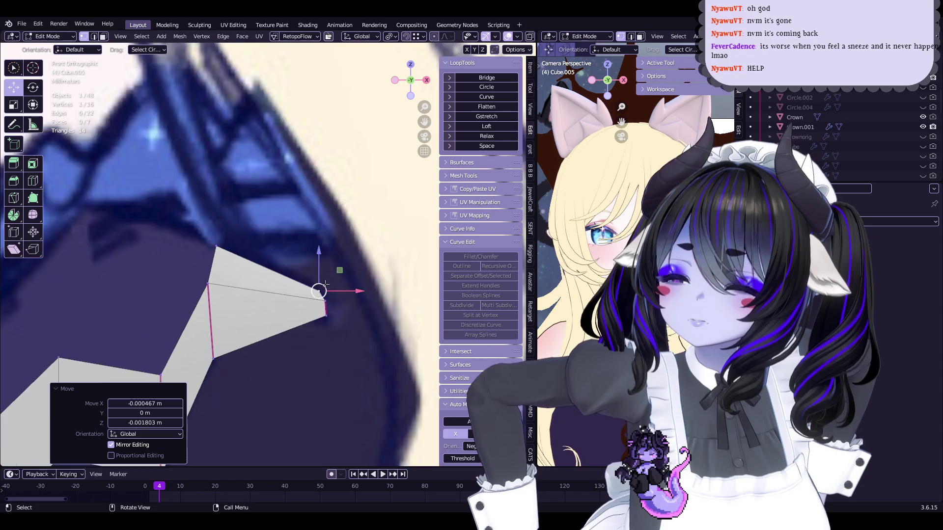
scroll(325, 283, "up", 2)
Step: Reposition the lower tip vertex to form the pointed end, then deselect all
left_click(368, 360)
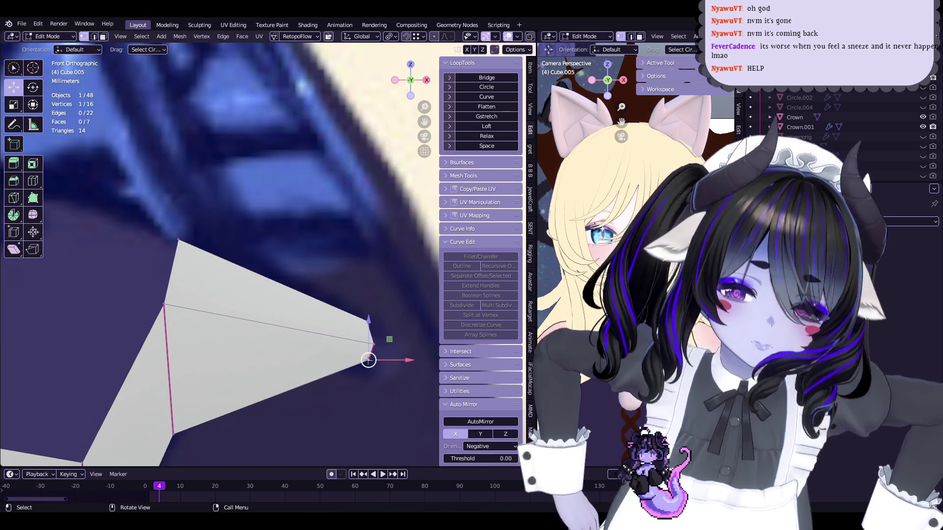
key("g")
left_click(378, 354)
key("g")
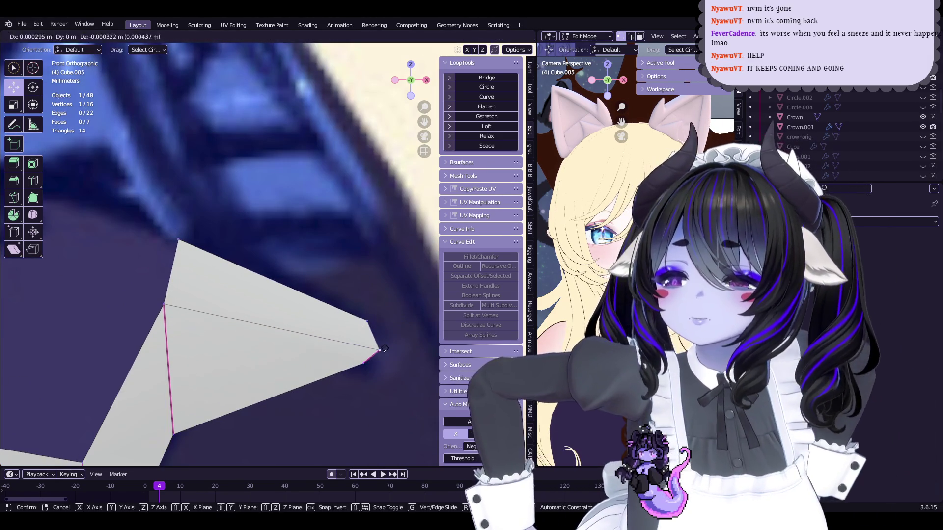
left_click(385, 347)
scroll(334, 314, "down", 3)
key("g")
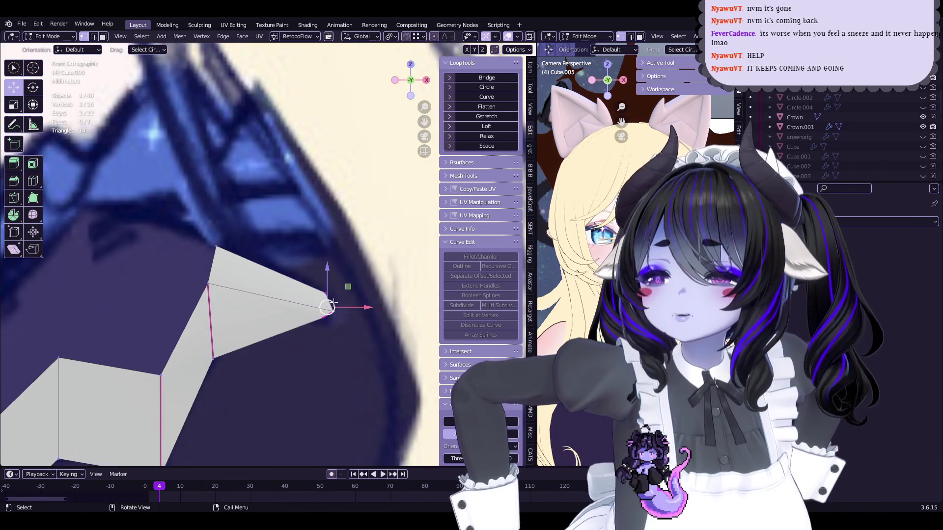
left_click(321, 298)
mouse_move(328, 308)
middle_mouse_down("shift")
mouse_move(397, 343)
mouse_move(355, 318)
mouse_move(379, 292)
middle_mouse_up("shift")
key("alt+a")
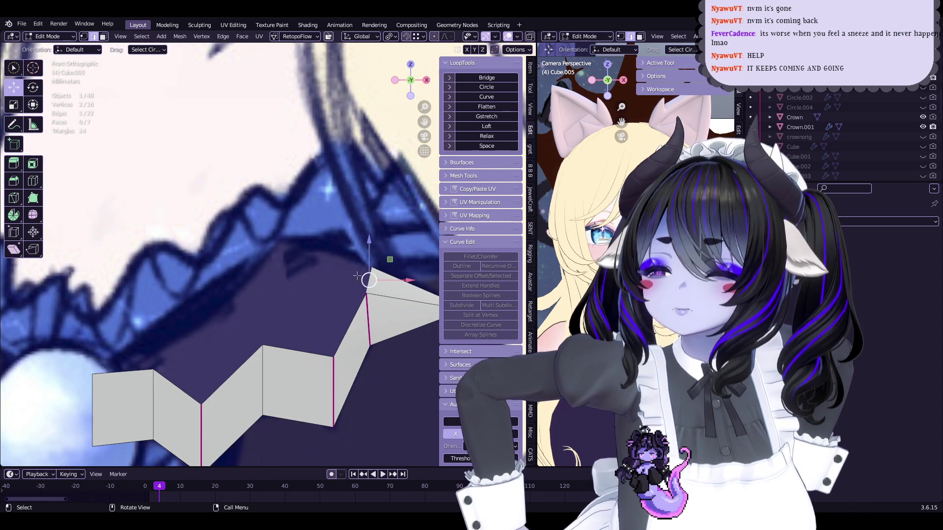
Step: Extrude the first two faces of the new zigzag row up-left and position their edges
key("e")
left_click(309, 250)
key("g")
left_click(230, 247)
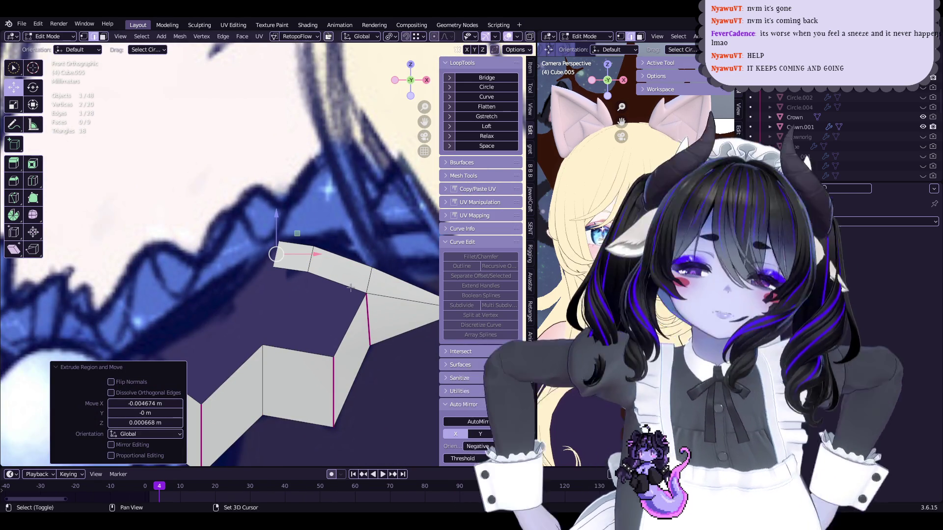
scroll(310, 255, "up", 2)
key("g")
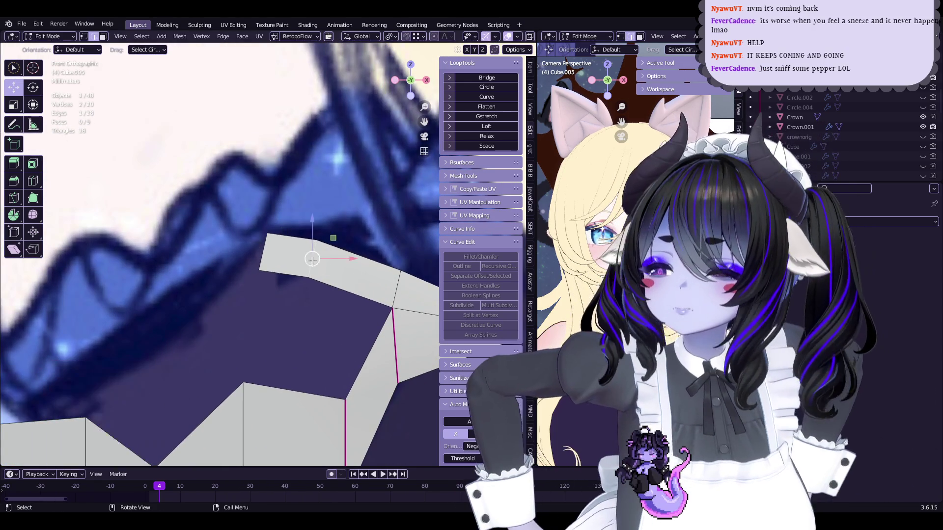
left_click(316, 265)
key("g")
middle_click_drag(269, 253, 329, 238, "shift")
left_click(300, 244)
Step: Extrude the row's end edge into a new face and offset its vertices to angle the fold
key("e")
left_click(366, 228)
key("g")
left_click(339, 222)
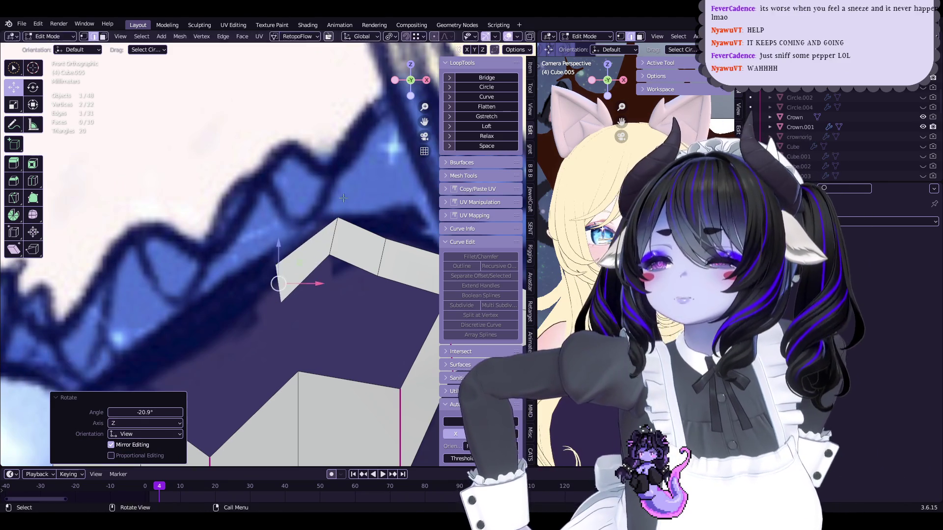
key("g")
left_click(314, 216)
key("g")
left_click(339, 230)
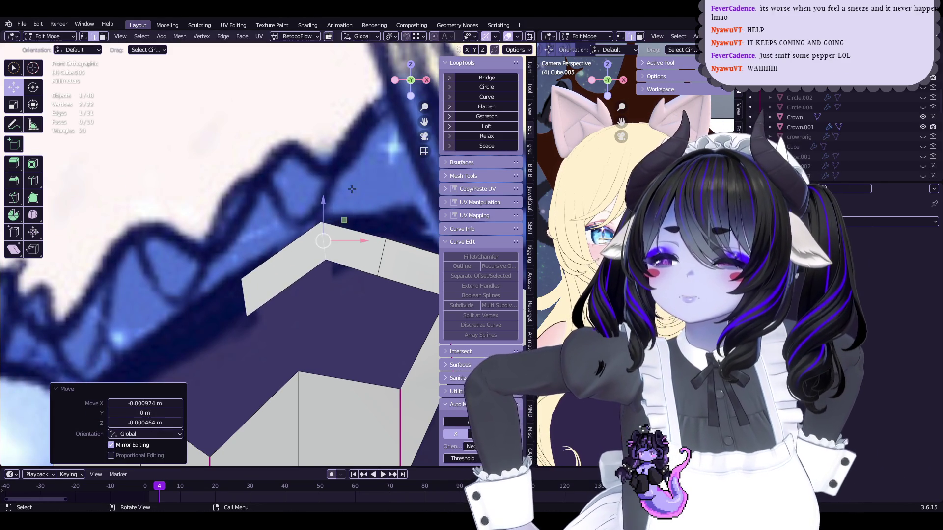
scroll(324, 241, "down", 3)
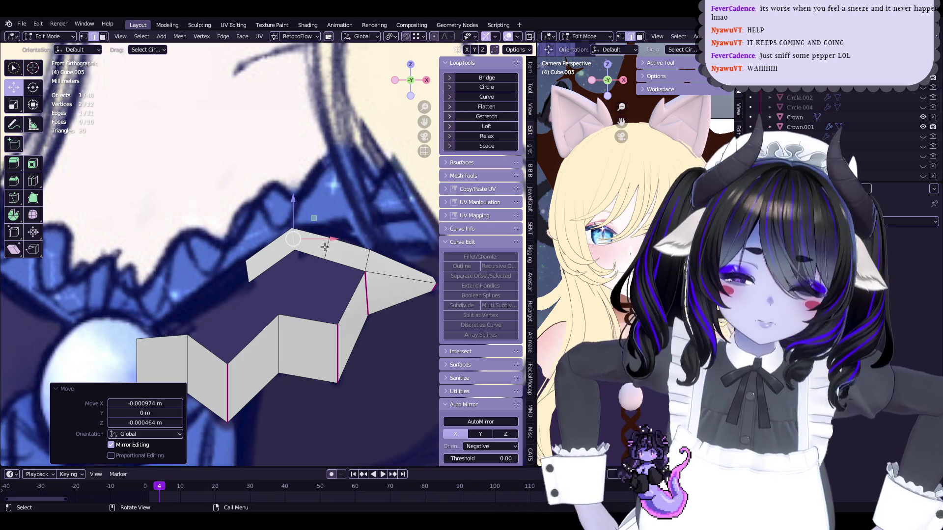
scroll(325, 247, "up", 4)
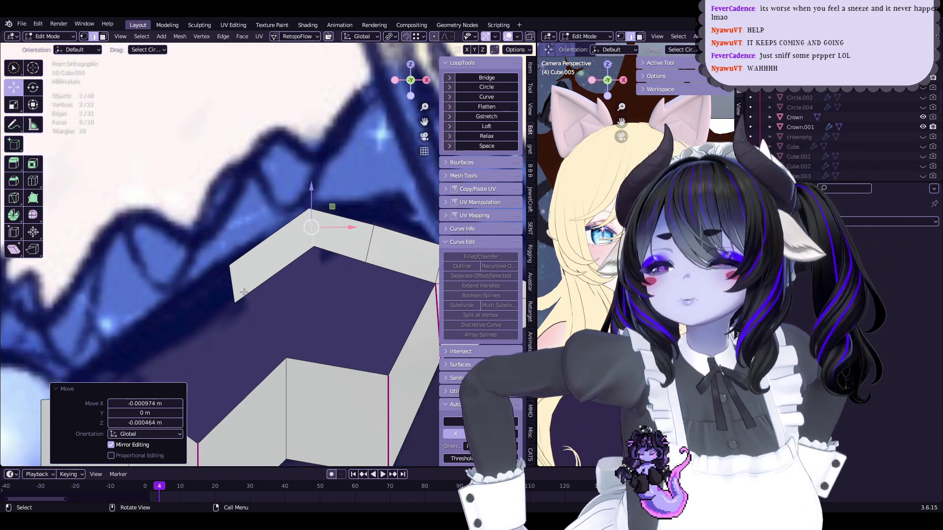
Step: Extrude two more faces down-left to carry the row back across the top
key("e")
left_click(260, 305)
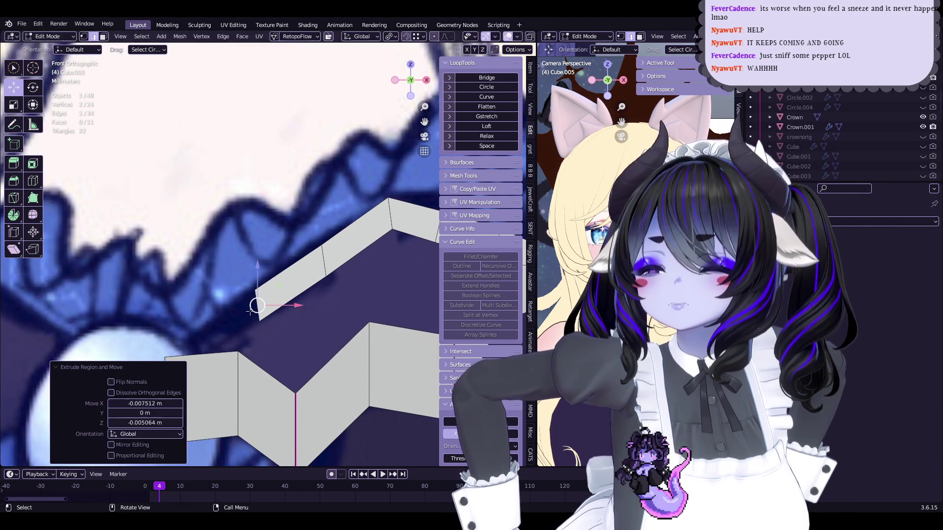
key("e")
left_click(176, 341)
scroll(175, 341, "up", 1)
Step: Merge the top row's corner vertex with the lower strip's vertex to close the bow loop
left_click(202, 343)
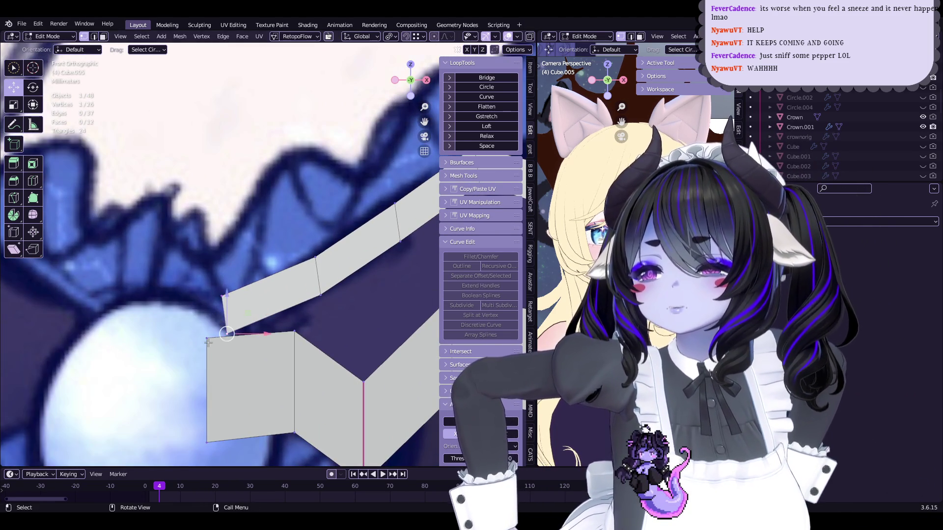
key("m")
left_click(224, 309)
left_click(221, 297)
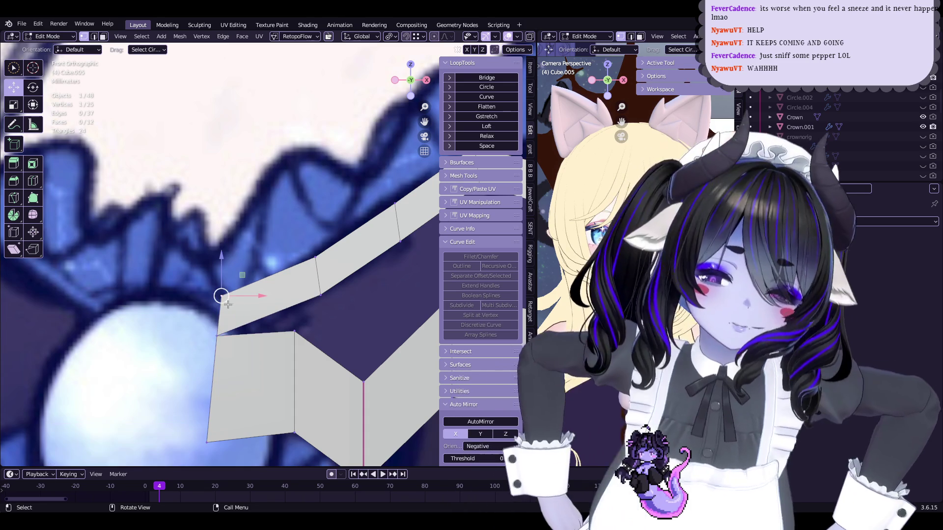
mouse_move(253, 302)
middle_mouse_down("shift")
mouse_move(266, 286)
mouse_move(212, 310)
middle_mouse_up("shift")
key("g")
left_click(267, 285)
Step: Select the inner fold vertex, then save Start5Hime.blend
scroll(270, 294, "down", 2)
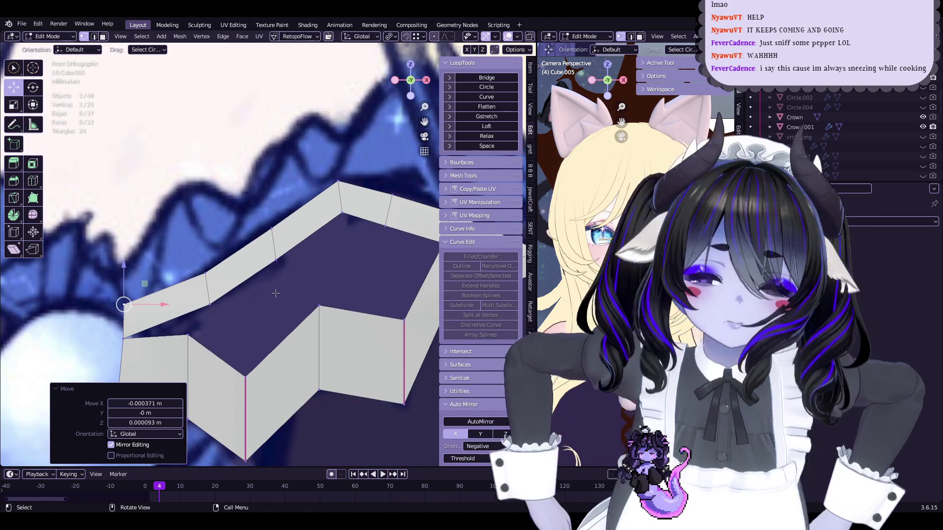
middle_click_drag(276, 293, 254, 280, "shift")
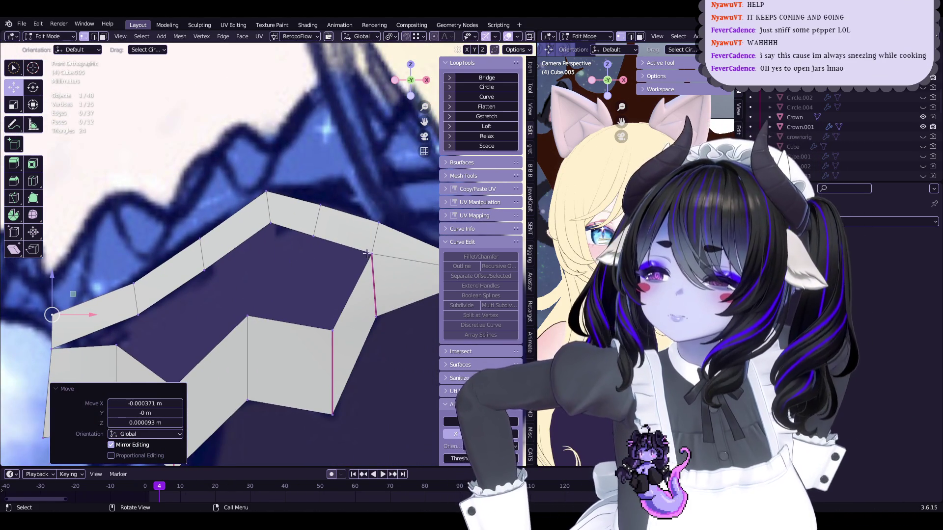
left_click(370, 253, "shift")
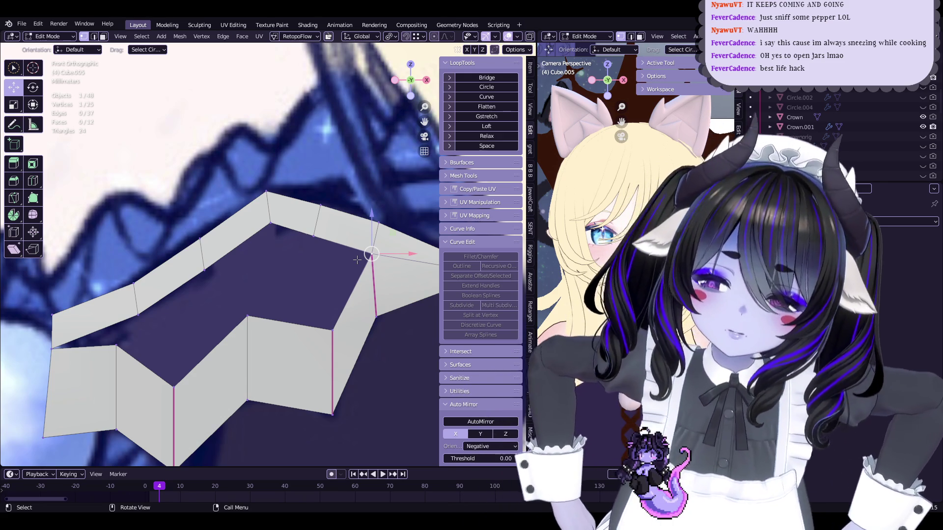
scroll(357, 260, "down", 5)
key("ctrl+s")
scroll(330, 286, "down", 3)
mouse_move(329, 287)
middle_mouse_down()
mouse_move(205, 264)
mouse_move(273, 300)
middle_mouse_up()
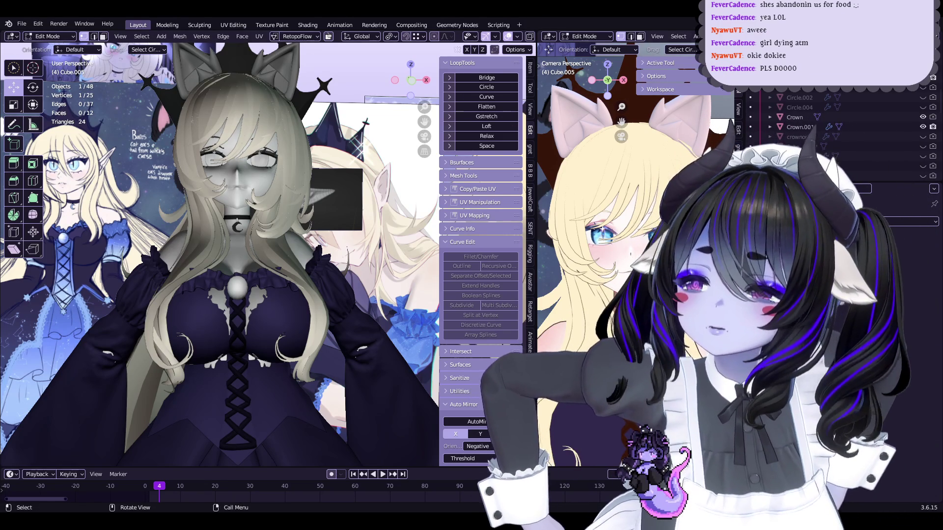
Step: Zoom onto the chest and save Start5Hime.blend with Ctrl+S and again through File > Save
scroll(220, 254, "down", 5)
scroll(287, 317, "down", 2)
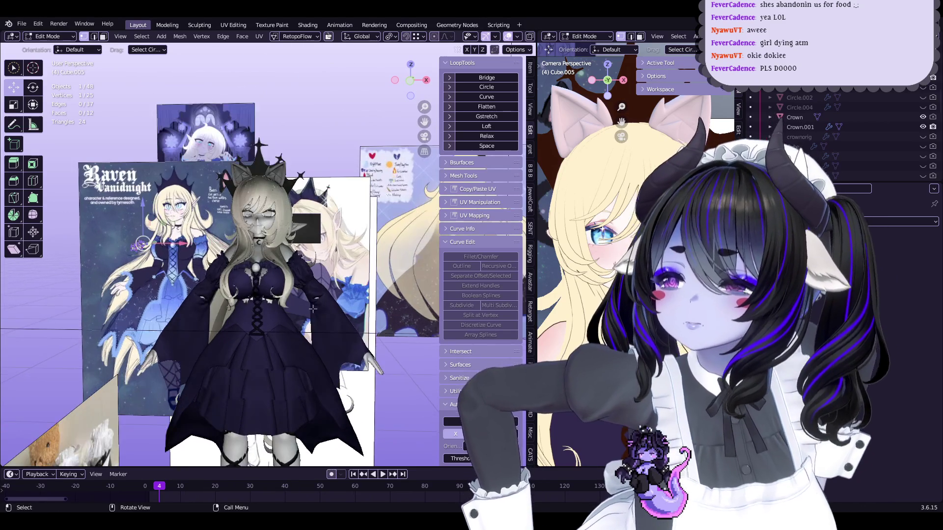
scroll(287, 316, "up", 4)
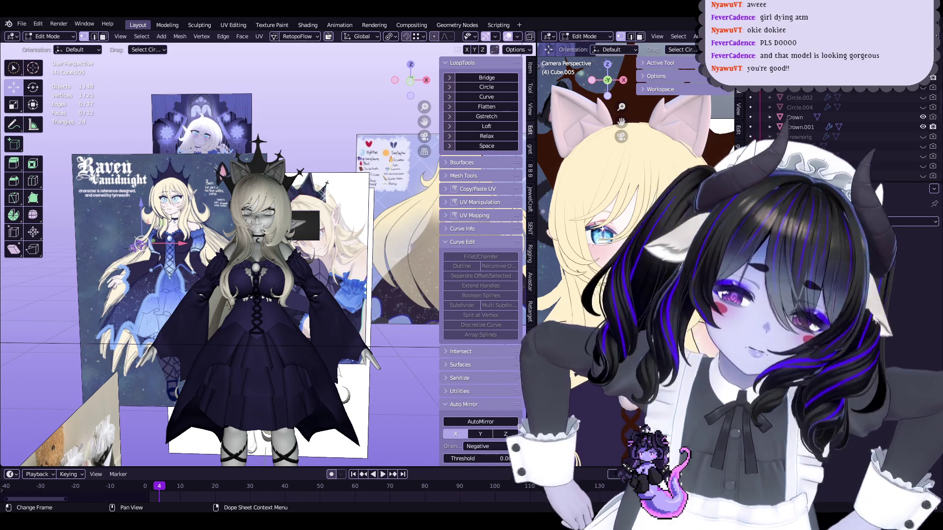
scroll(300, 282, "up", 3)
scroll(300, 282, "up", 2)
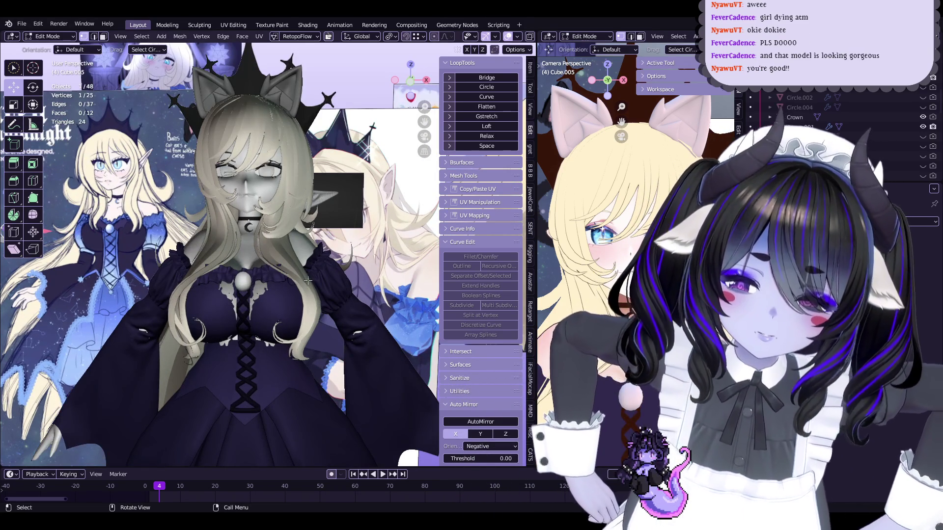
key("ctrl+s")
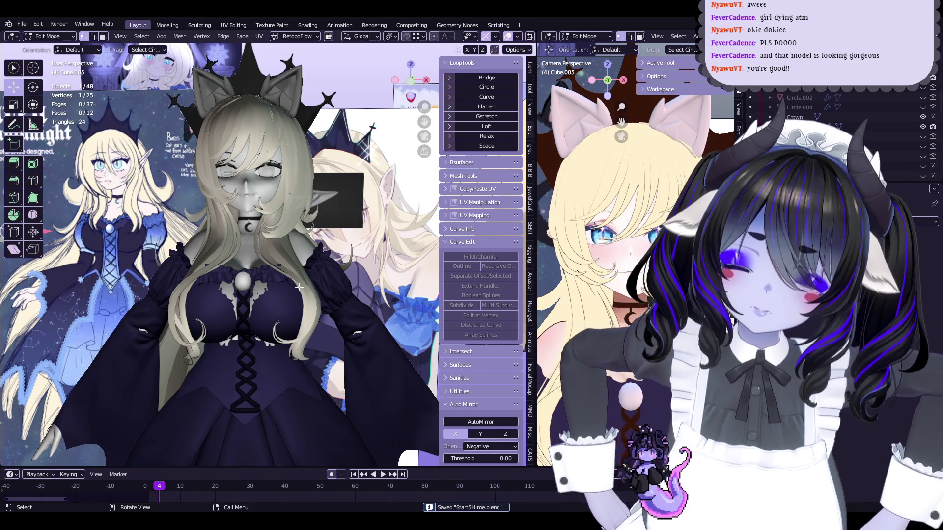
mouse_move(299, 287)
middle_mouse_down("ctrl")
mouse_move(328, 262)
mouse_move(177, 290)
middle_mouse_up("ctrl")
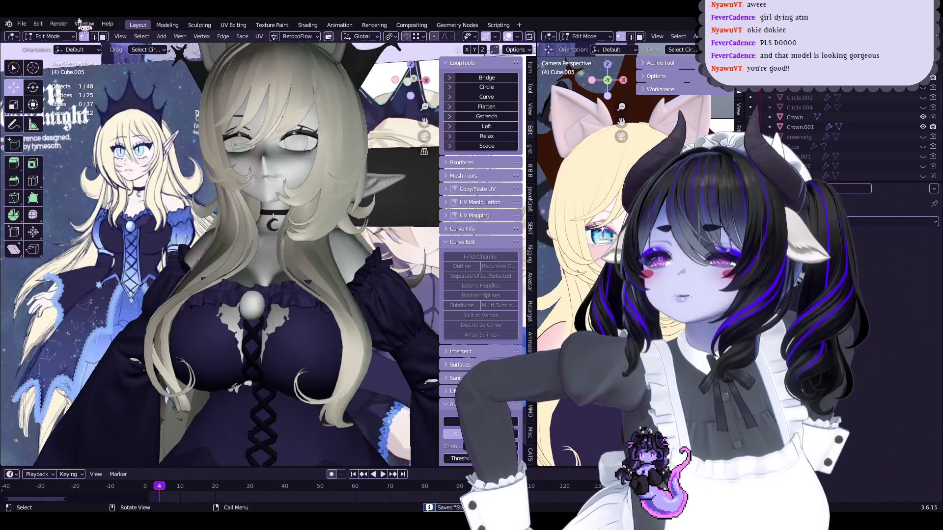
left_click(21, 24)
left_click(62, 98)
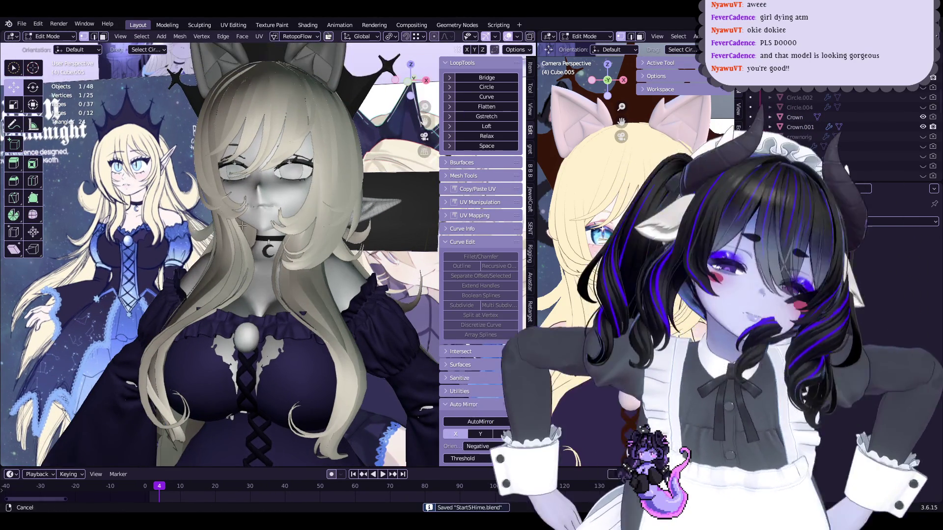